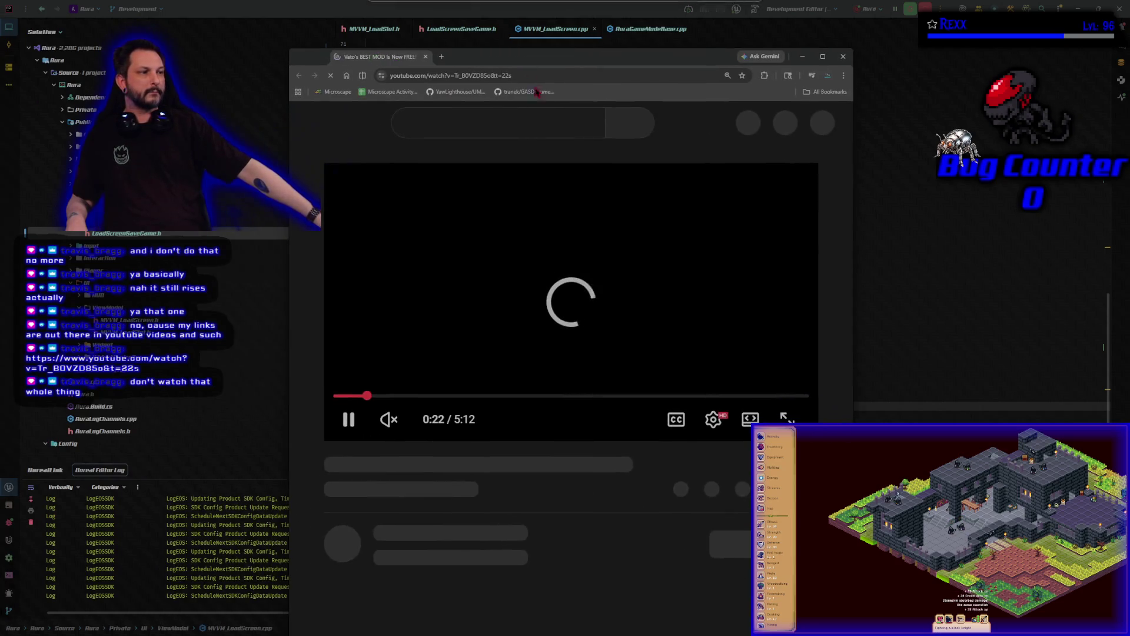
- Unmute the Session Mod Showcase video, pause and resume it, and maximize the Chrome window
click(353, 440)
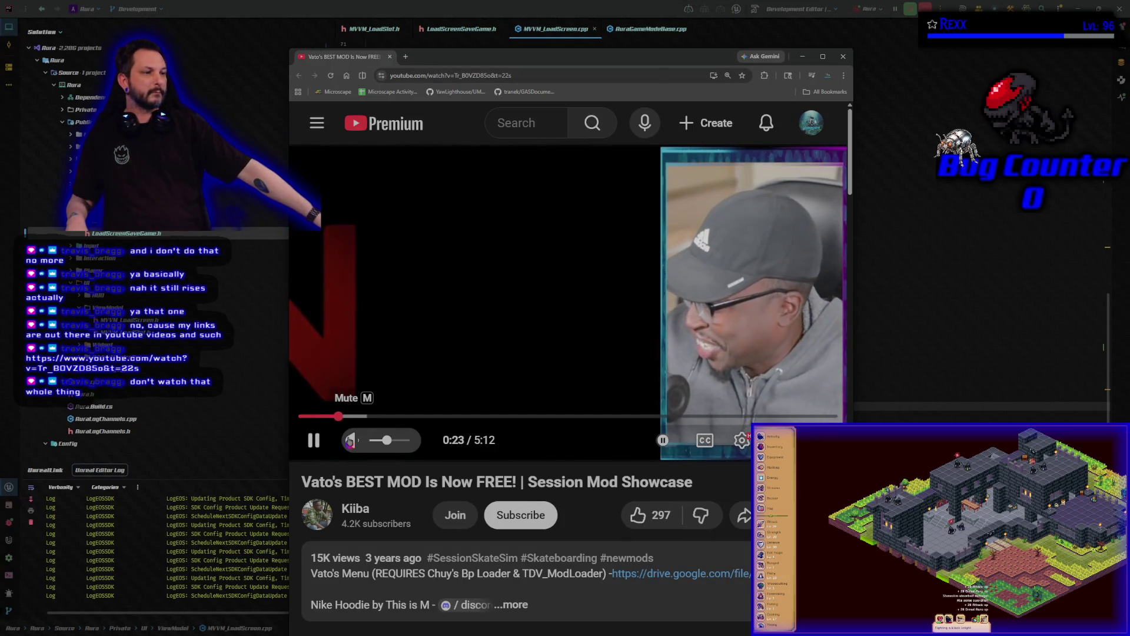
click(411, 316)
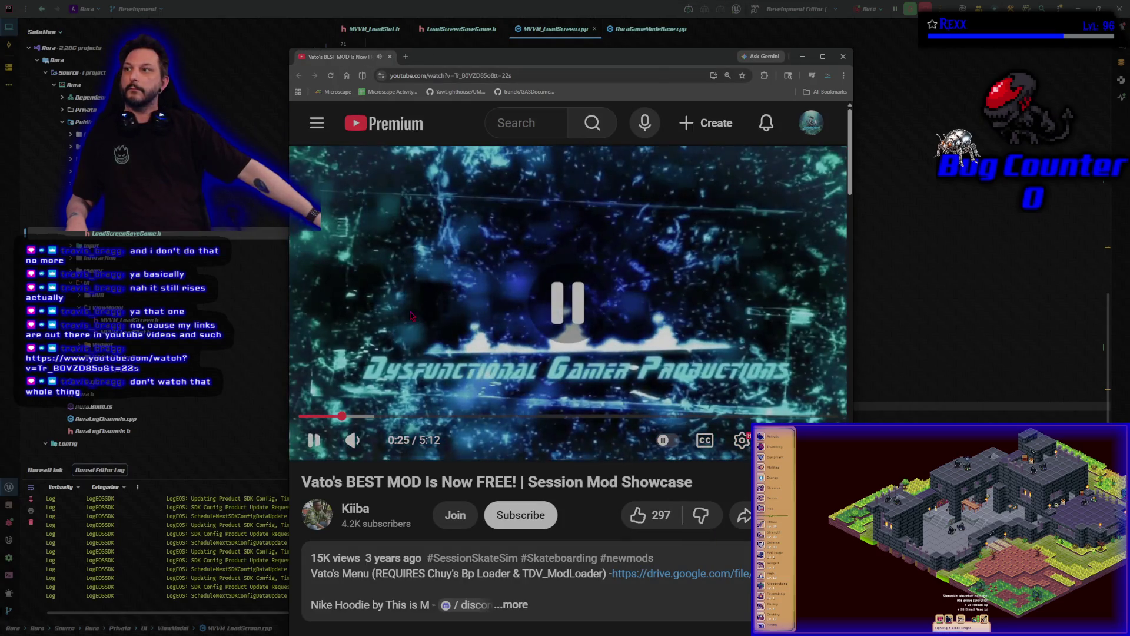
click(411, 316)
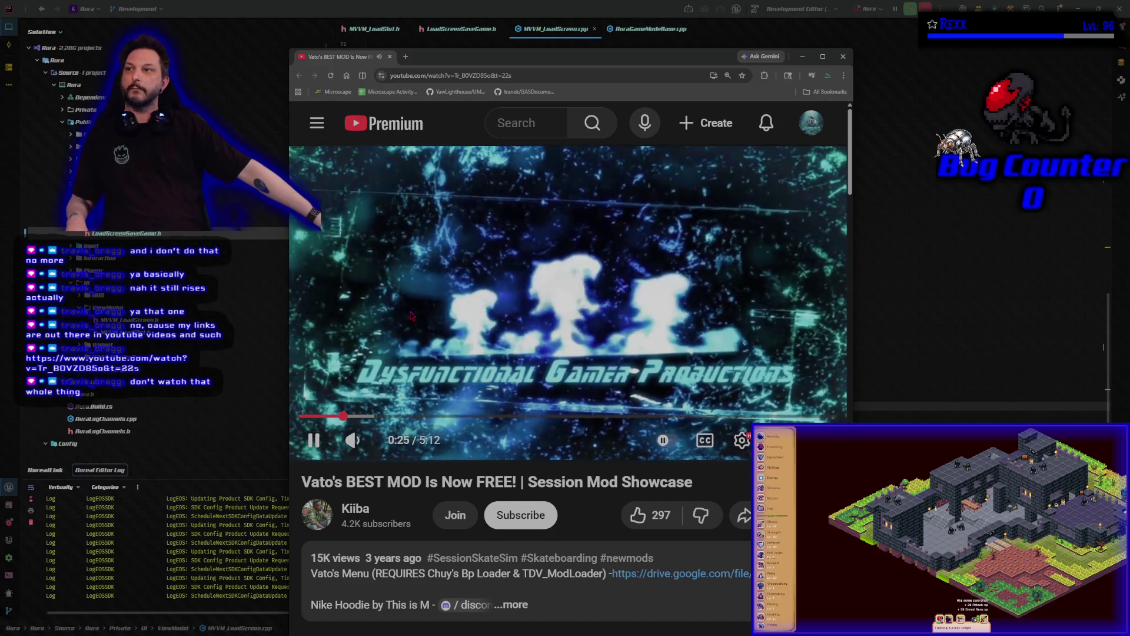
key(super+Up)
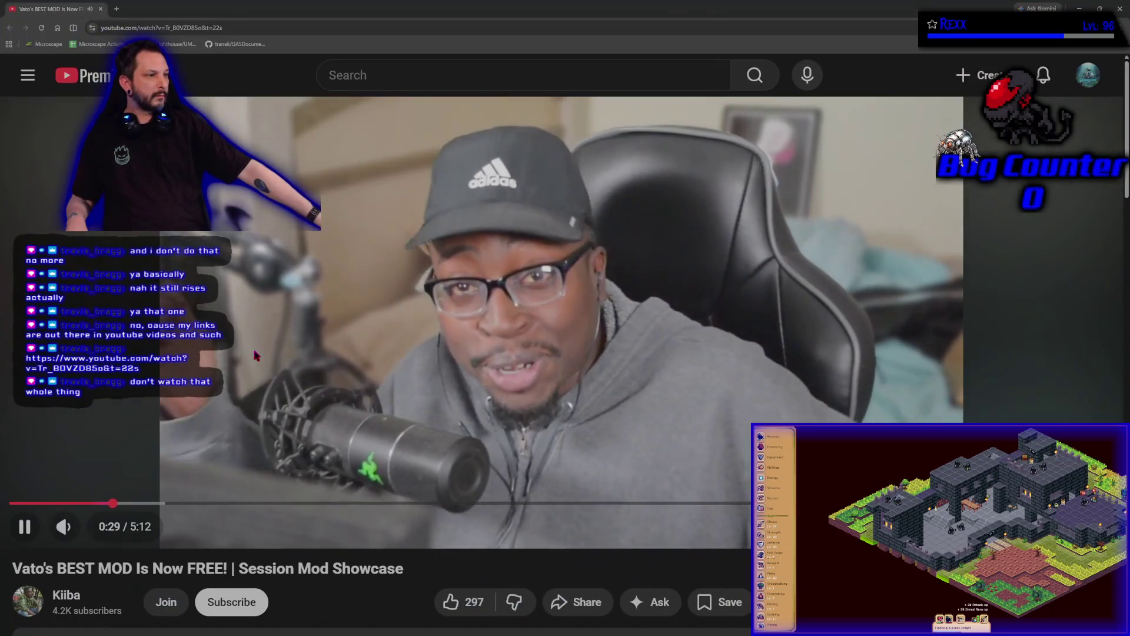
- Pause and resume the showcase video and glance through its description
click(252, 344)
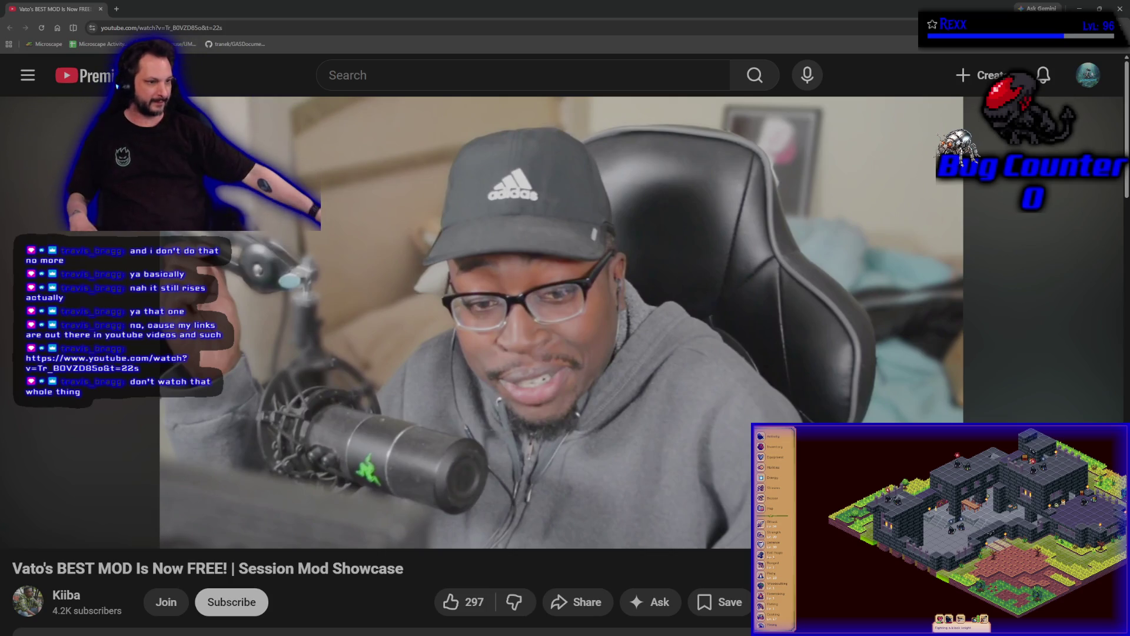
click(316, 360)
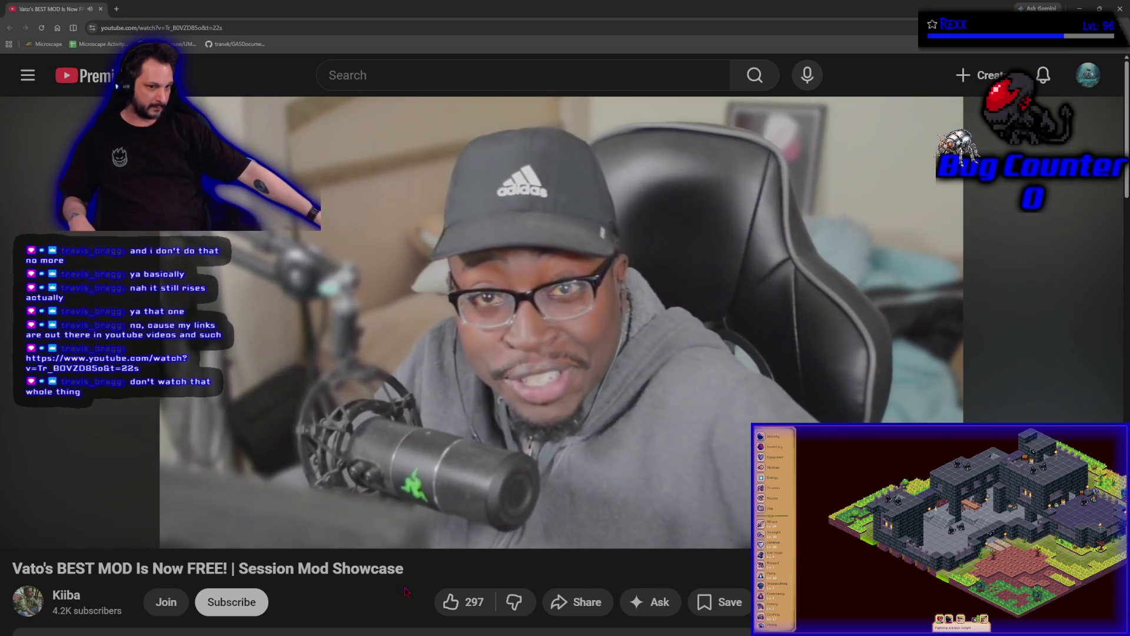
scroll(405, 591, down, 3)
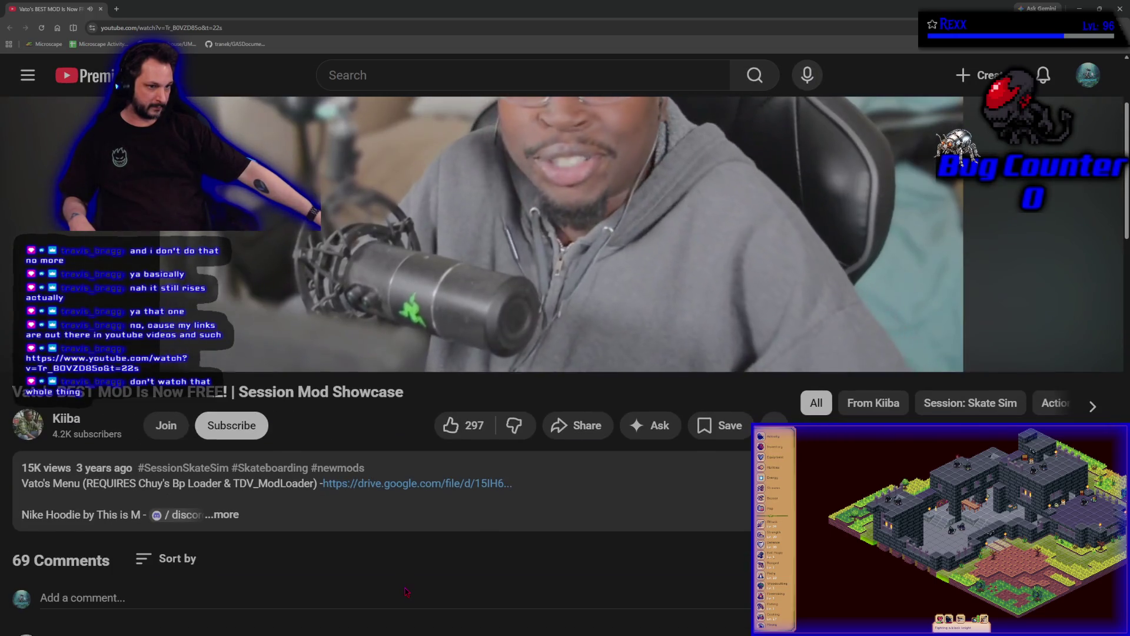
scroll(405, 591, up, 3)
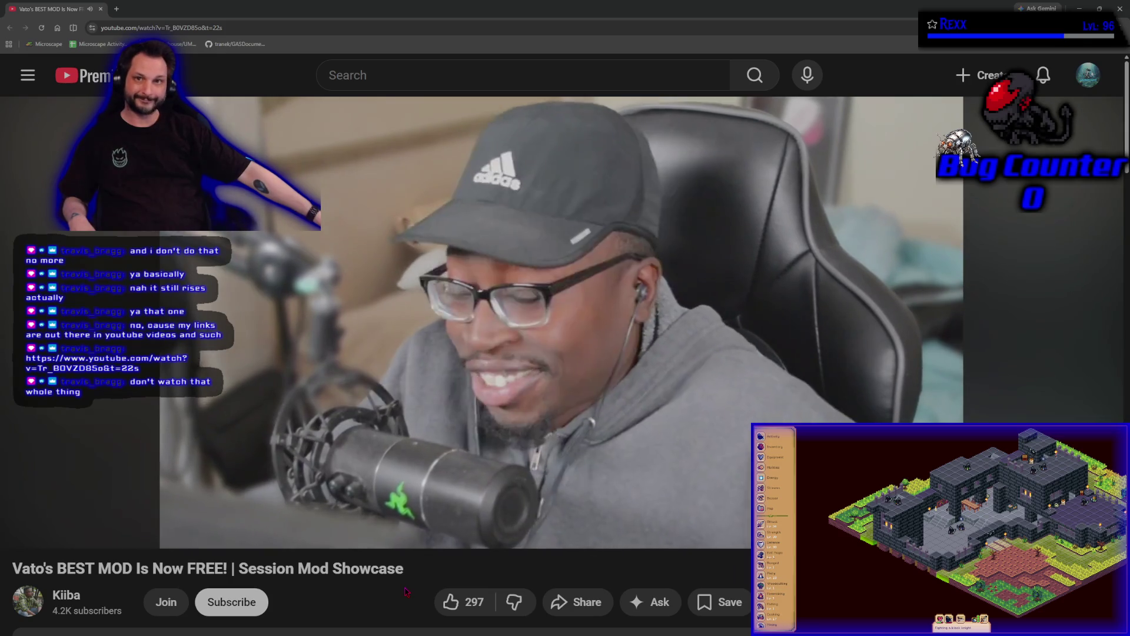
- Like the video, raising it to 298 likes, then pause playback around 1:14
click(443, 607)
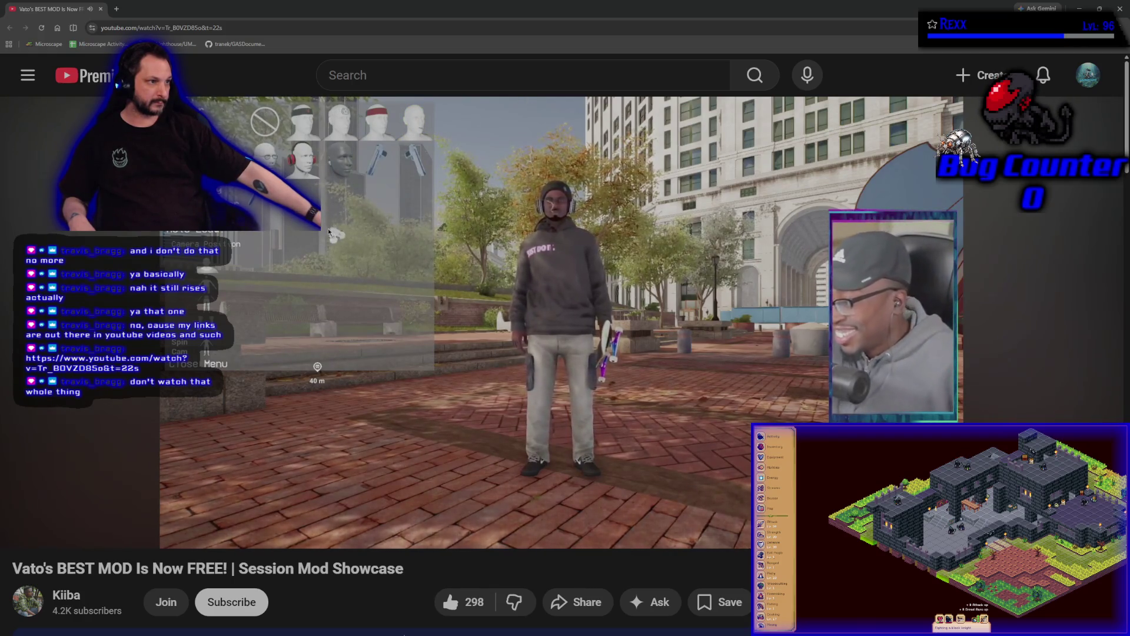
mouse_move(317, 129)
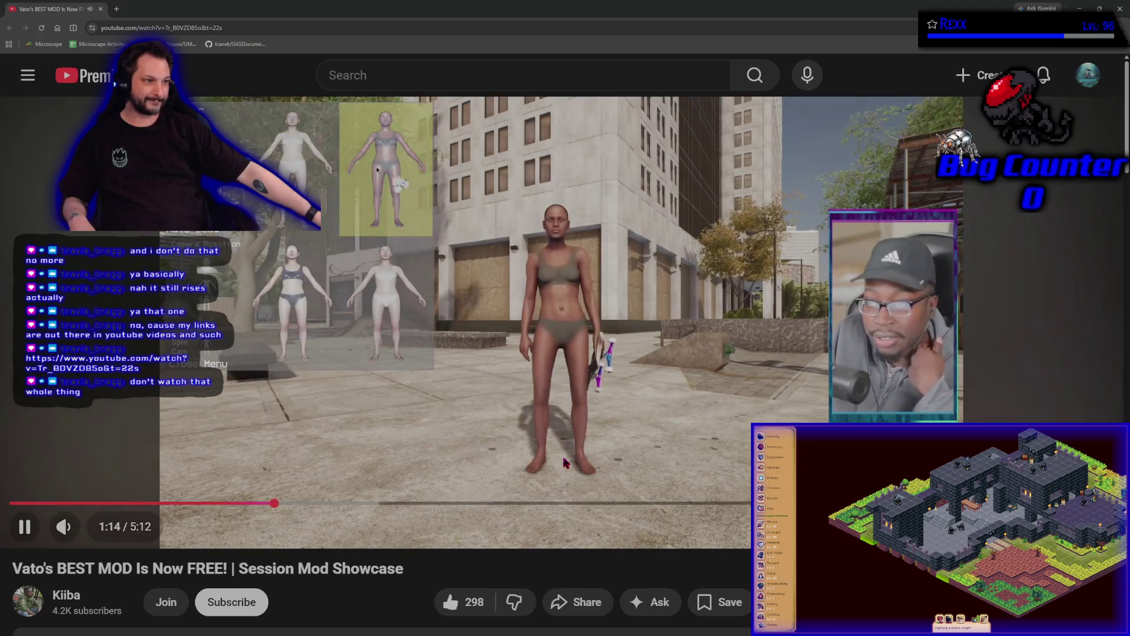
key(space)
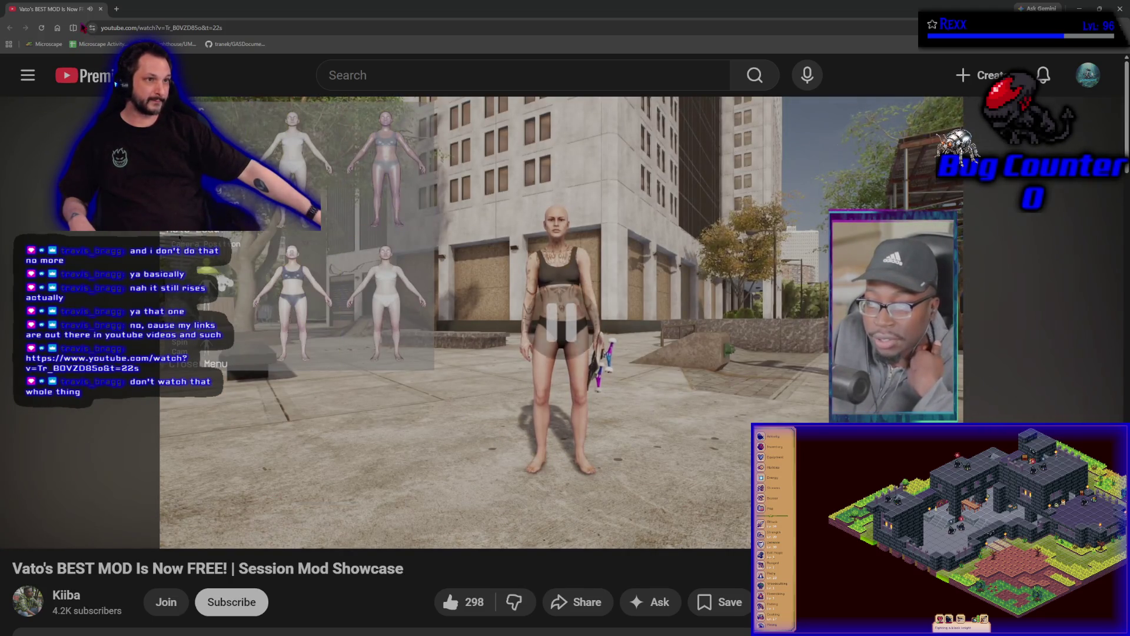
scroll(297, 490, down, 5)
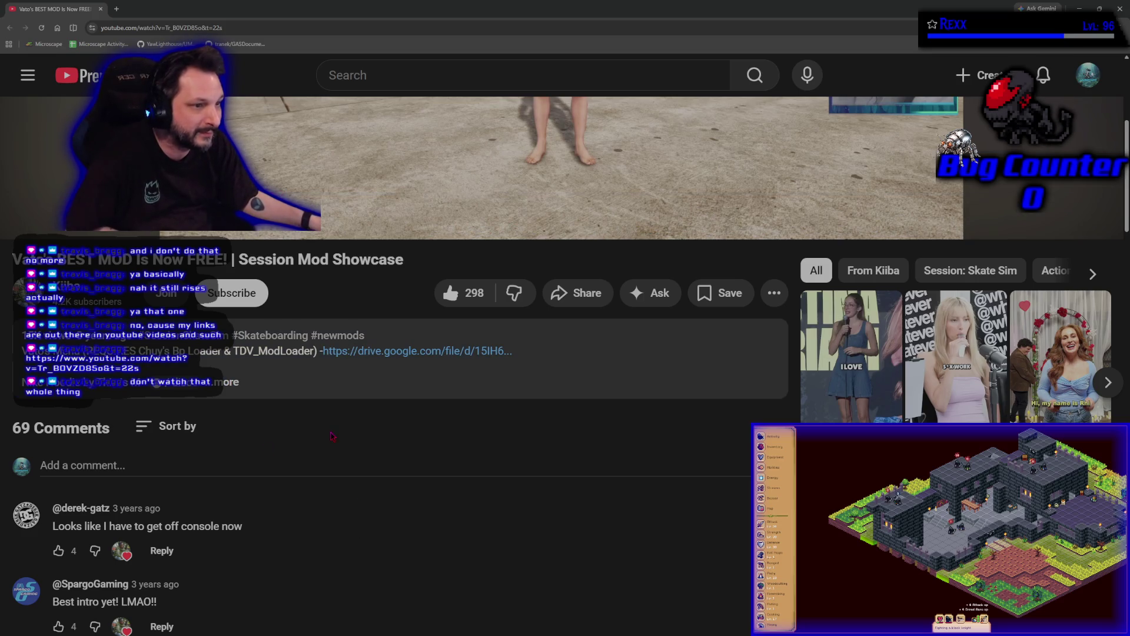
scroll(332, 435, down, 3)
scroll(286, 375, up, 8)
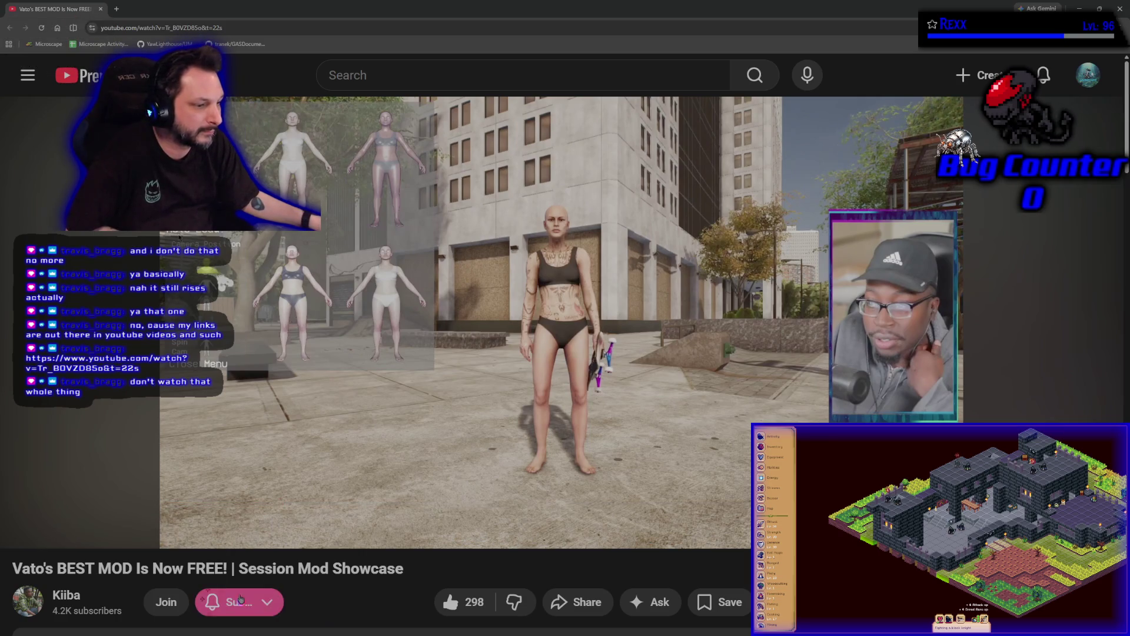
key(alt+Tab)
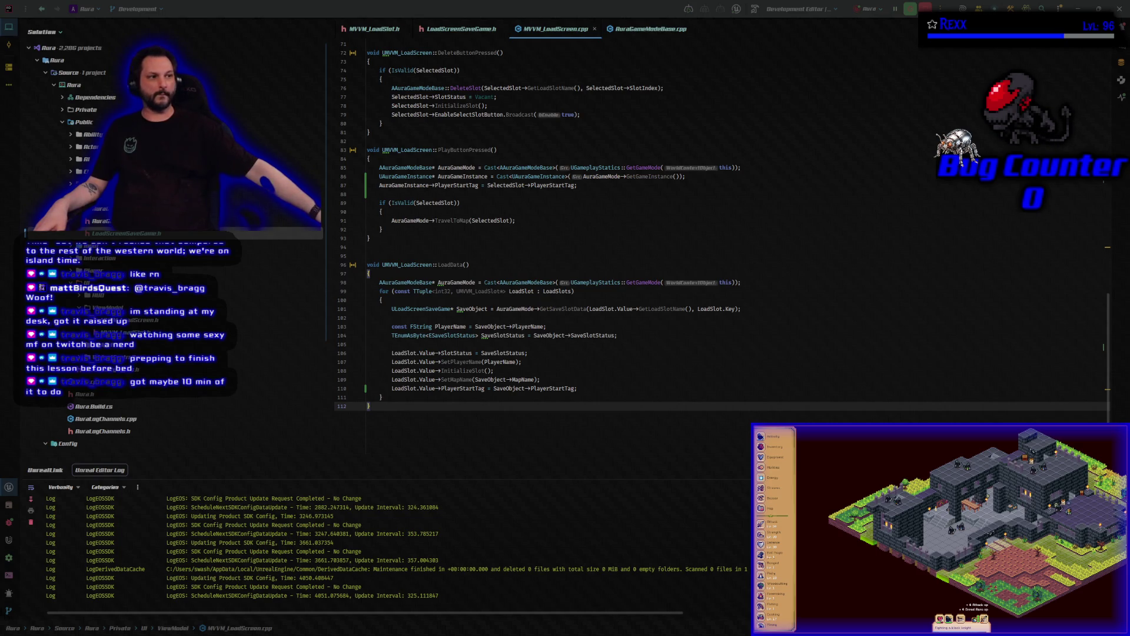
- Switch from Rider back to the Unreal Editor showing the MainMenu level
key(alt+Tab)
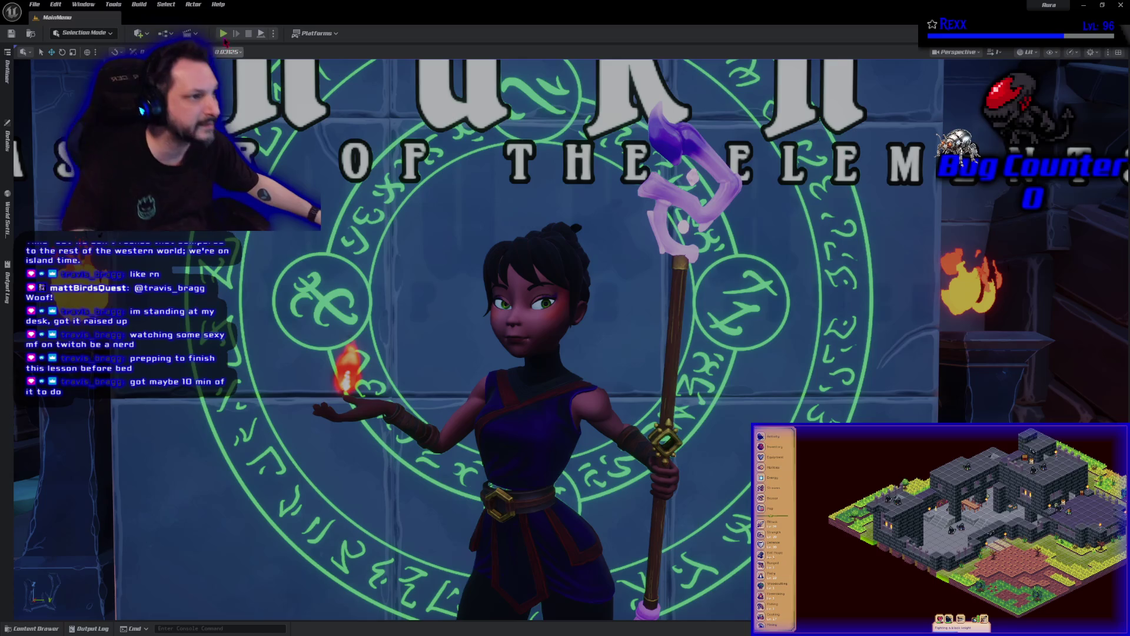
- Playtest the game, create a first save slot with a player name, and load into it
key(alt+p)
click(323, 517)
click(372, 336)
click(360, 275)
text(Travis)
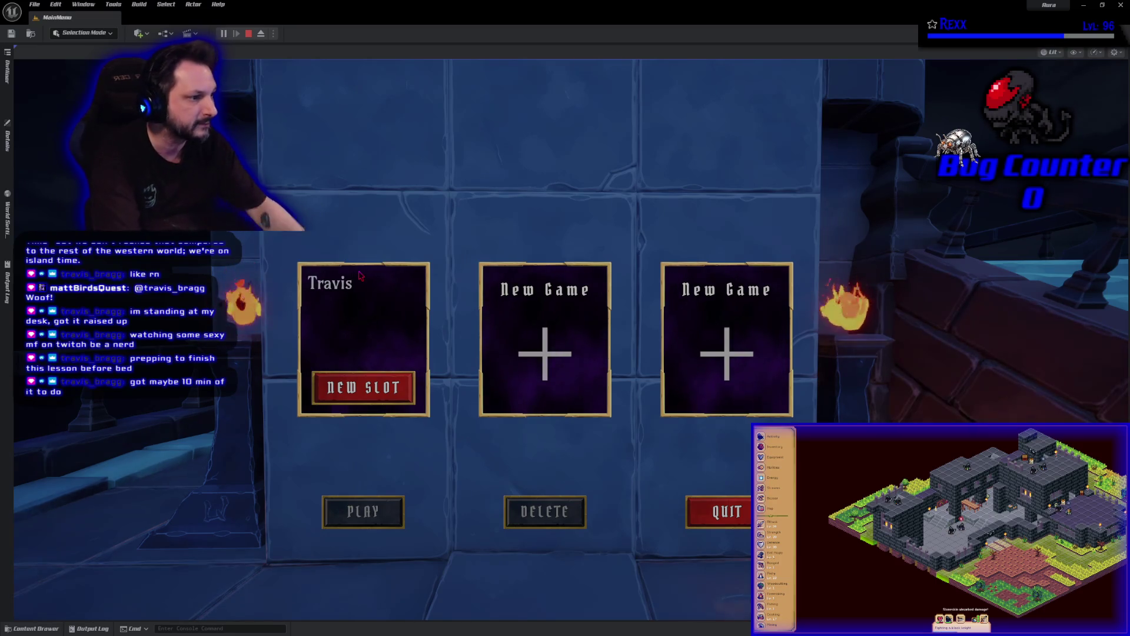
click(371, 383)
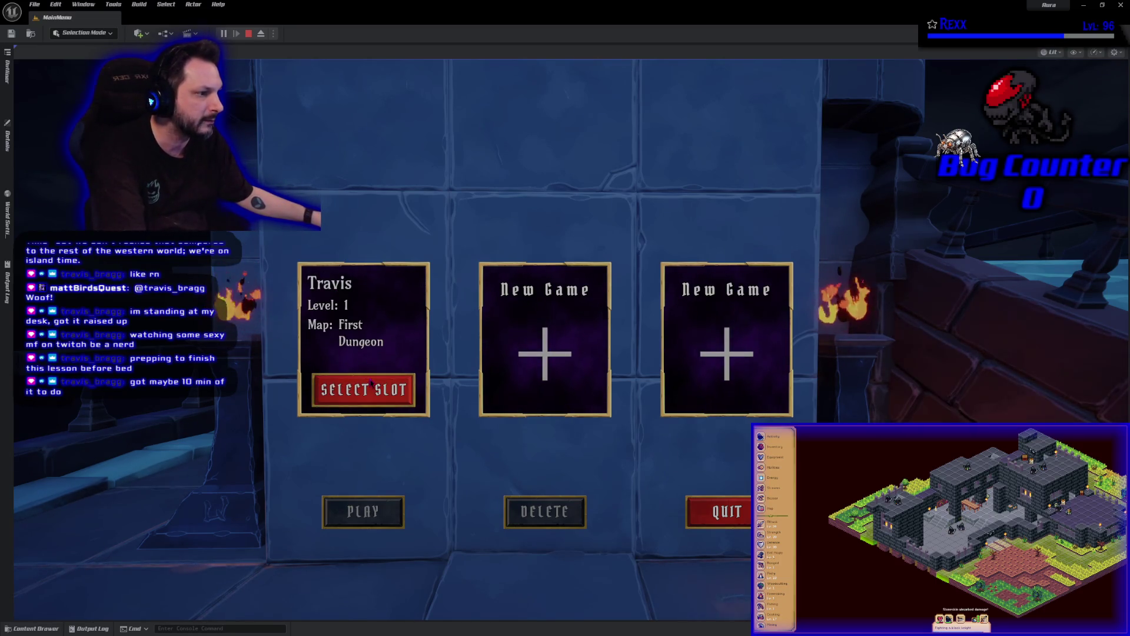
click(371, 383)
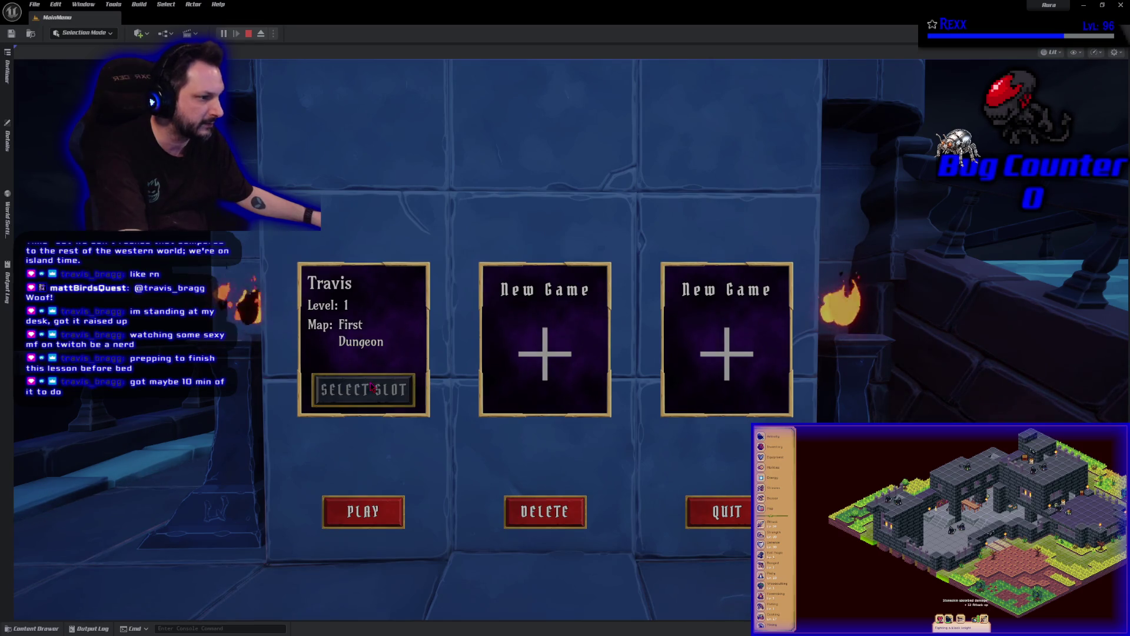
click(355, 513)
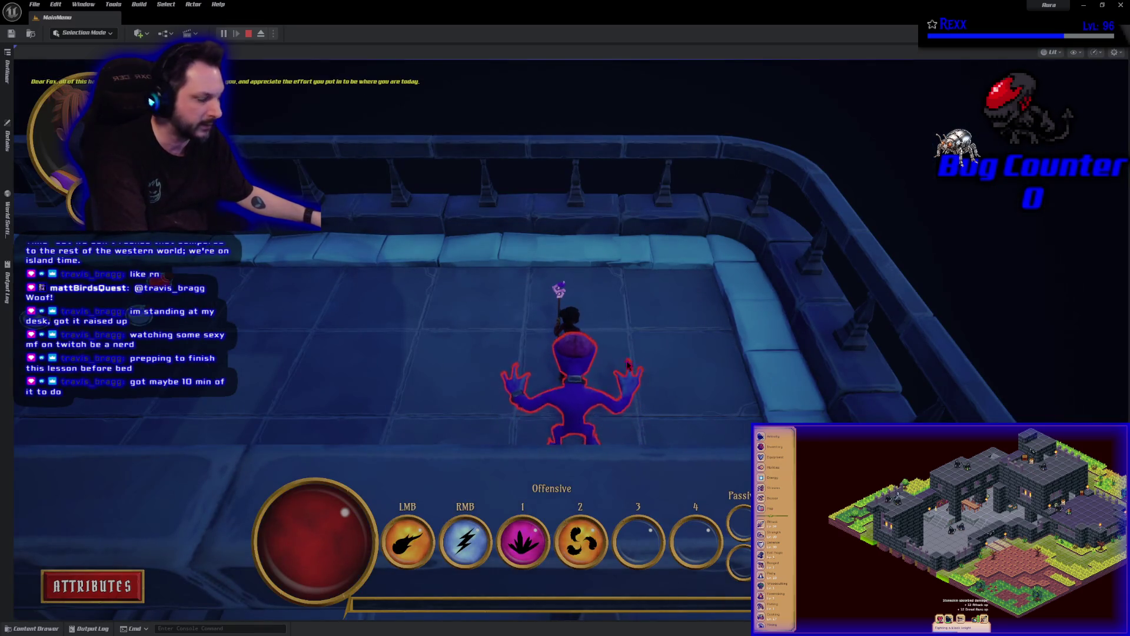
key(Escape)
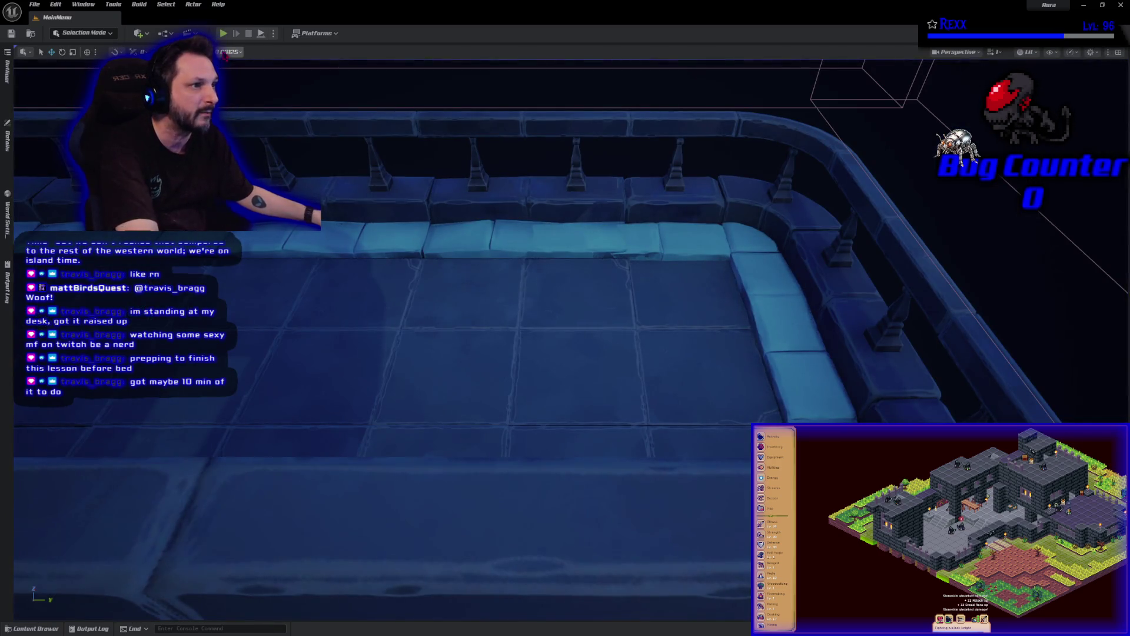
- Play again and load into the dungeon from the existing first save slot
key(alt+p)
click(322, 517)
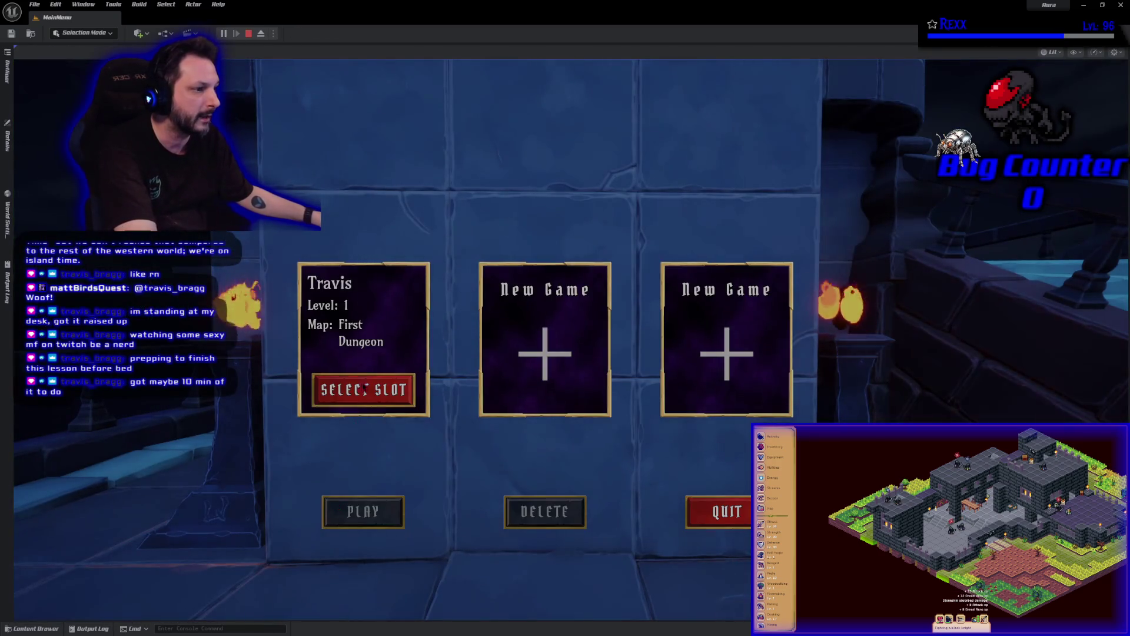
click(367, 378)
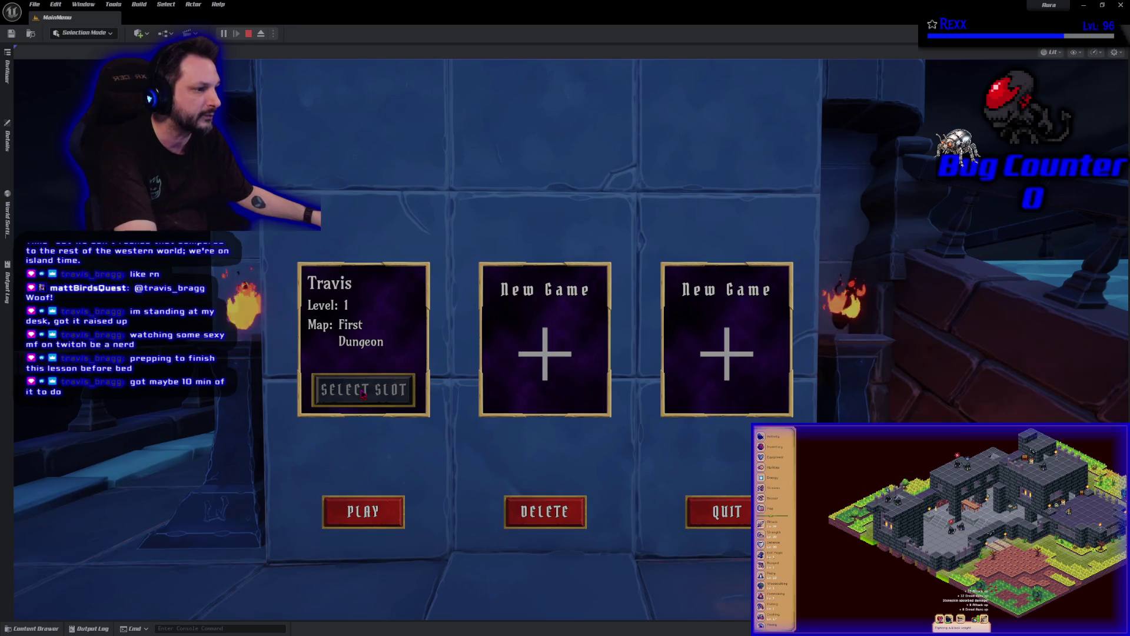
click(368, 524)
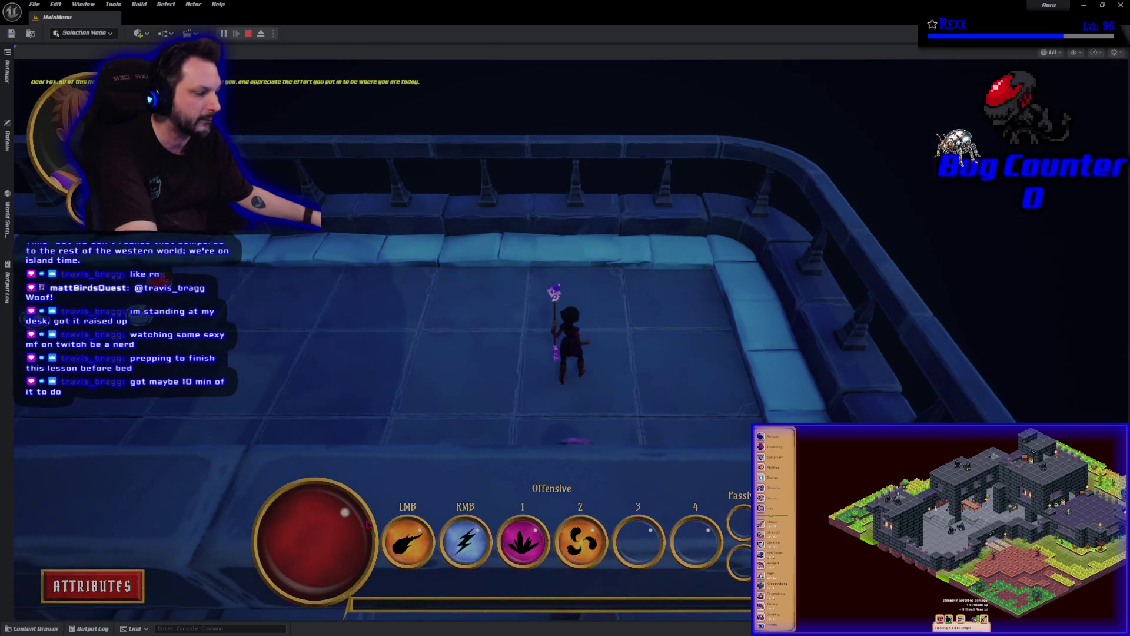
key(Escape)
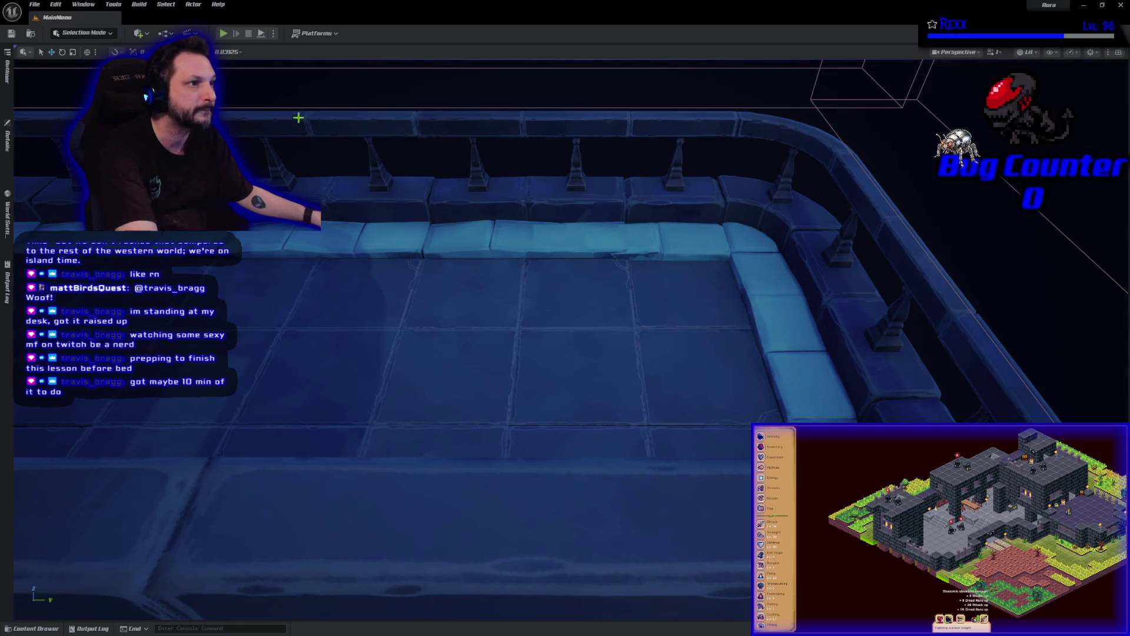
- Start another play session, delete the saved slot, confirm, and quit back to the editor
click(223, 33)
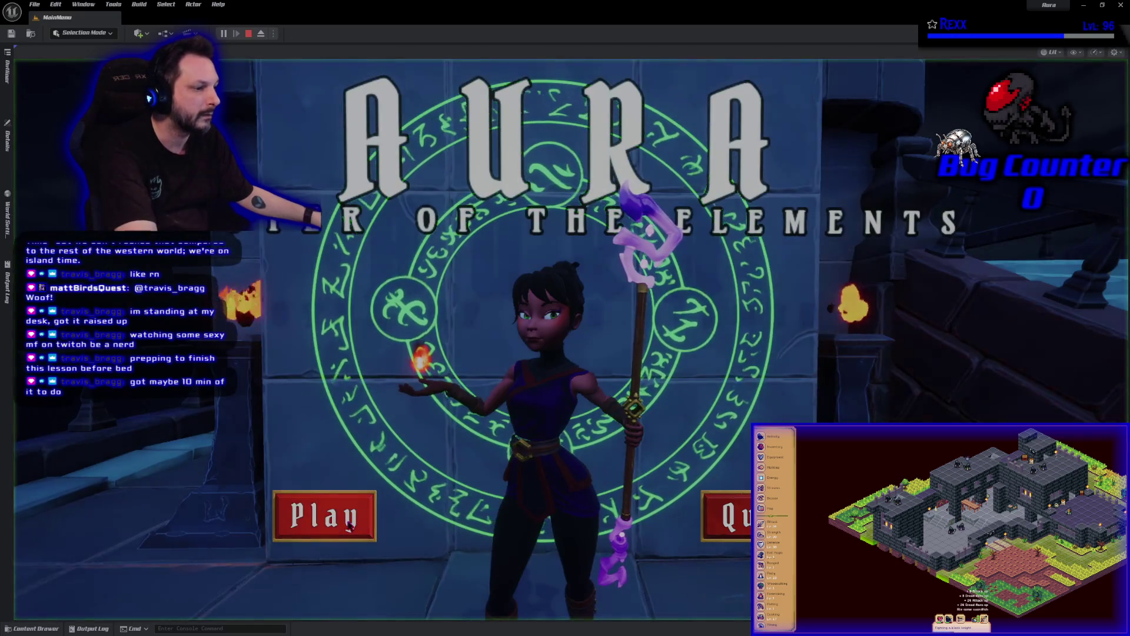
click(320, 518)
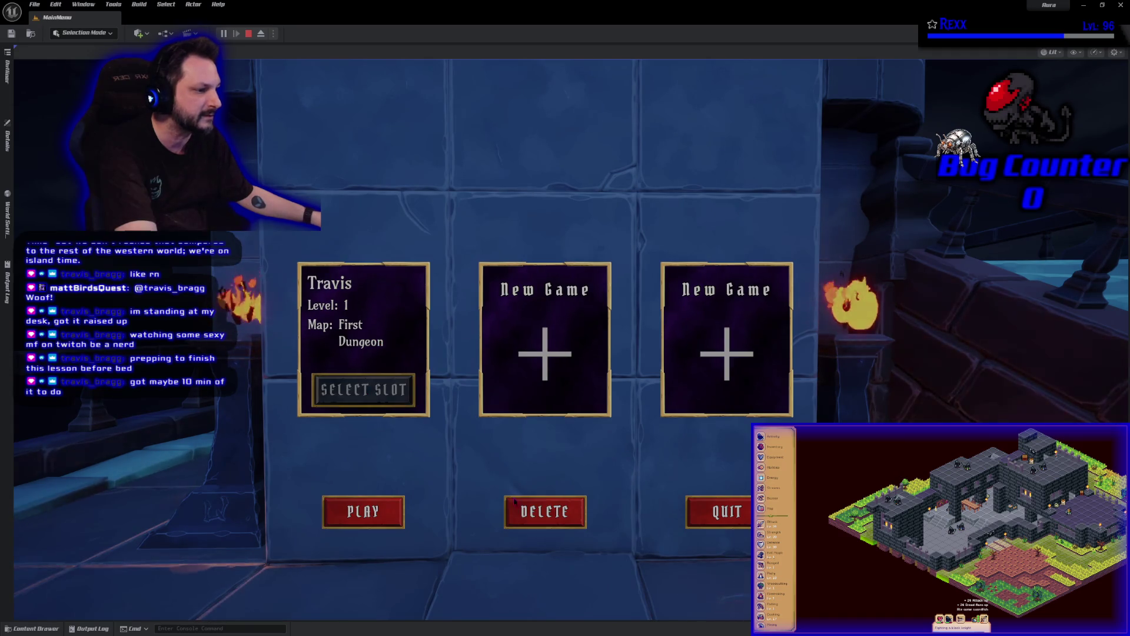
click(544, 511)
click(633, 182)
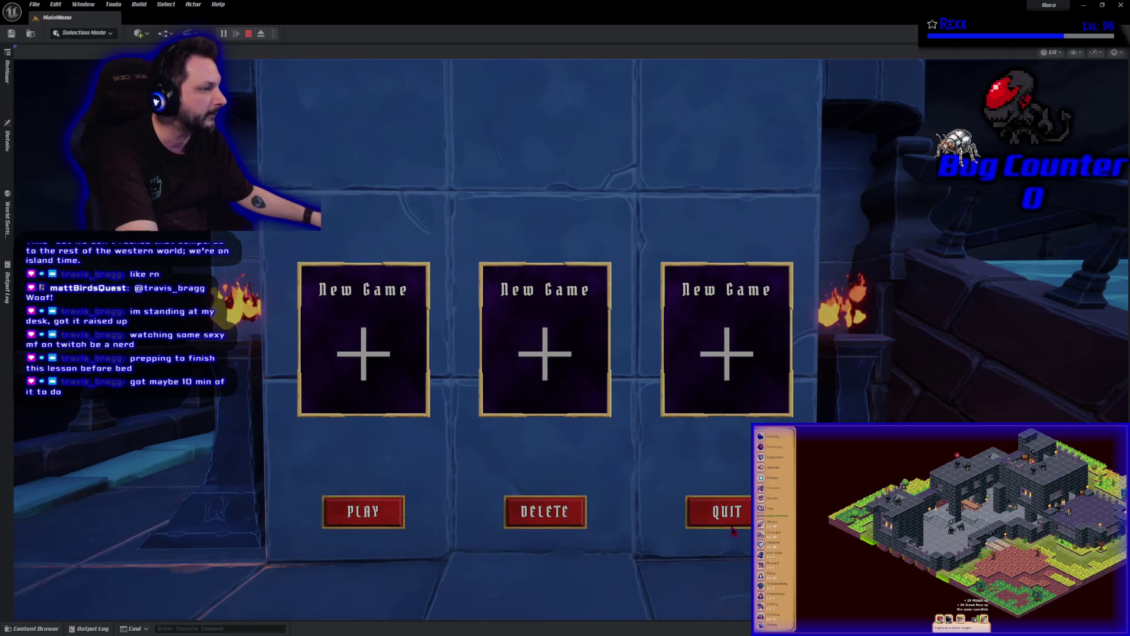
click(723, 511)
click(727, 513)
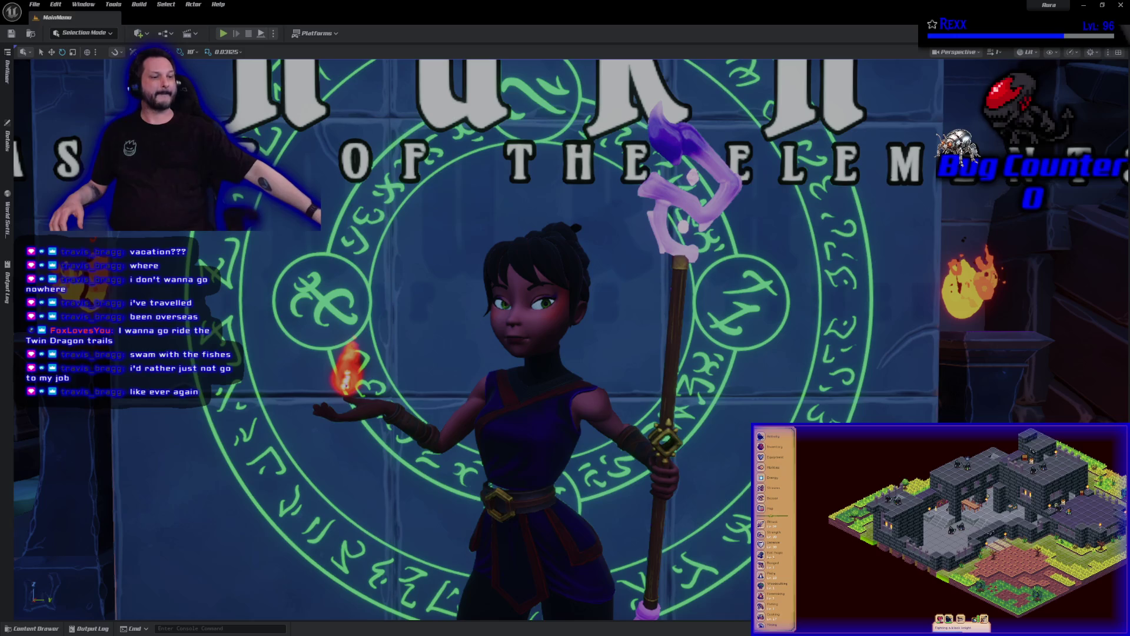
click(36, 628)
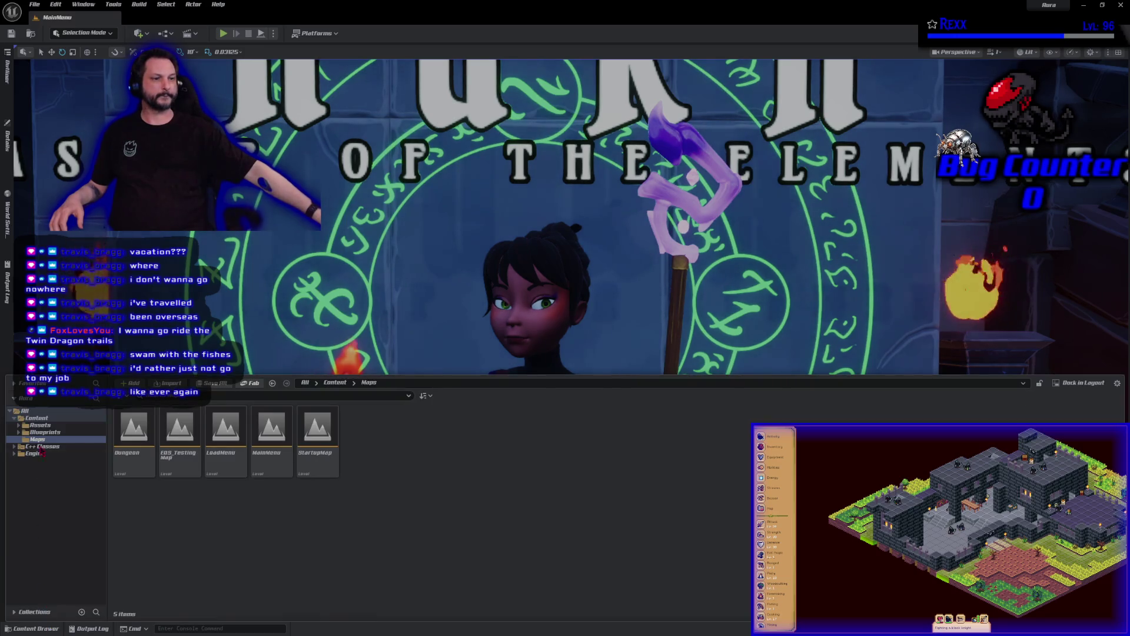
- Open SM_Checkpoint from Assets > Dungeon > Checkpoint and orbit around the crystal pedestal
click(40, 424)
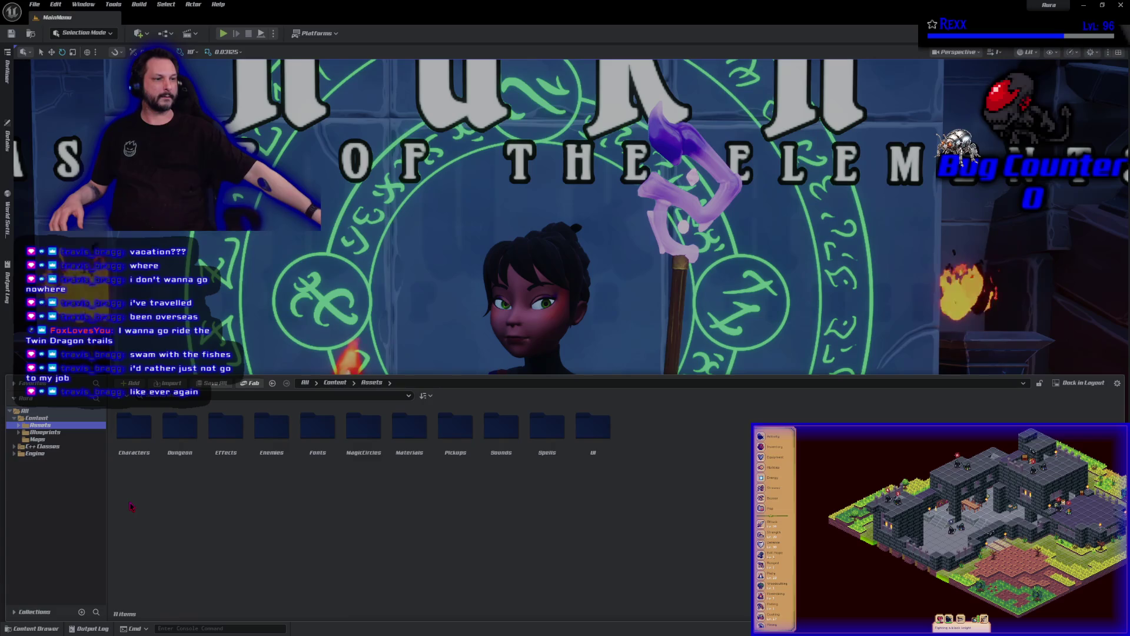
click(185, 454)
double_click(185, 454)
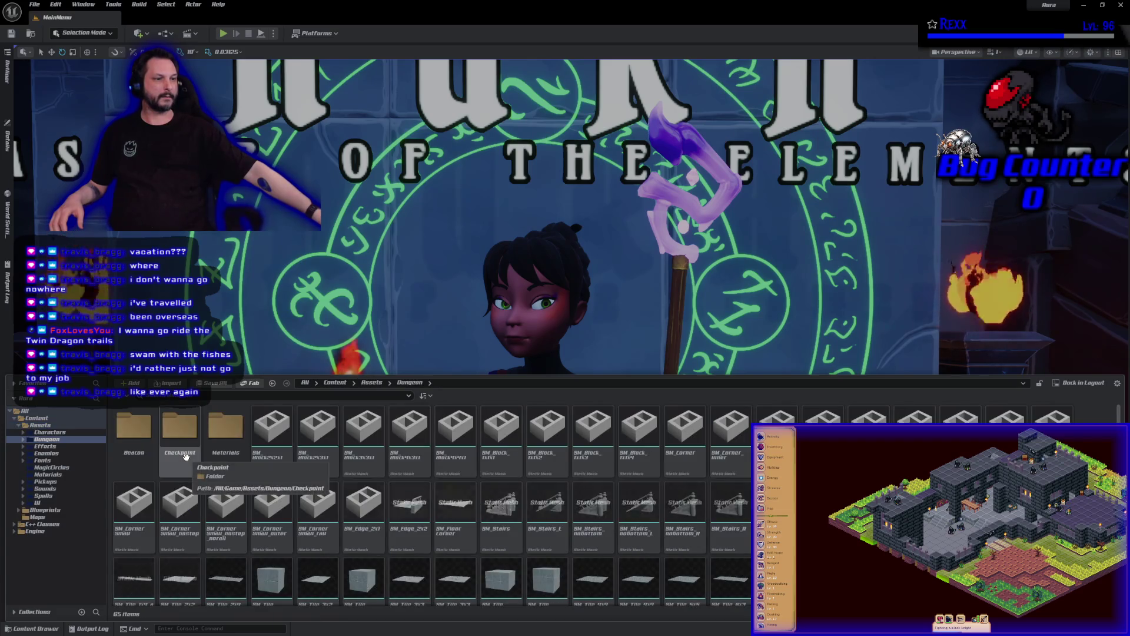
double_click(185, 455)
double_click(190, 462)
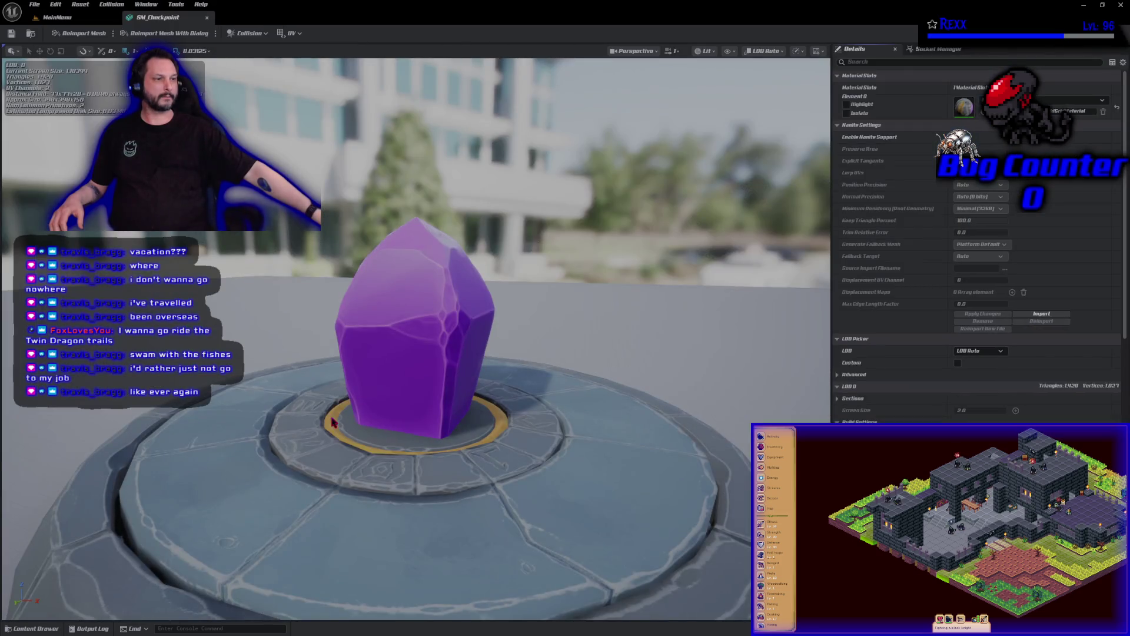
scroll(332, 421, down, 3)
mouse_move(299, 420)
mouse_down()
mouse_move(321, 406)
mouse_move(308, 380)
mouse_move(243, 408)
mouse_up()
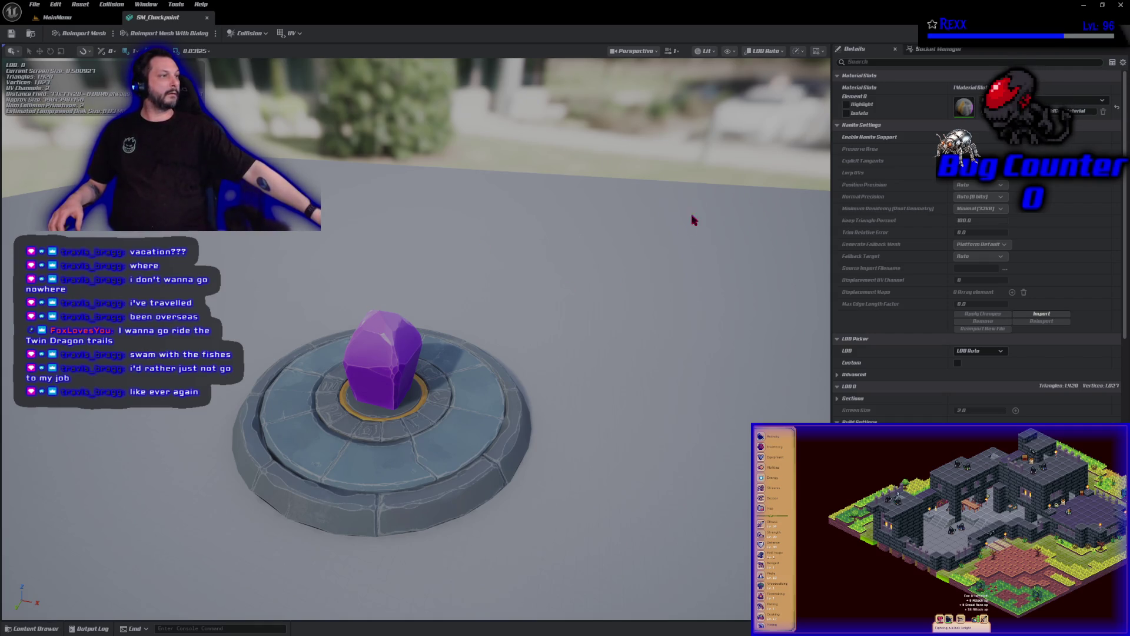
- Toggle the preview scene grid off and back on, then reframe the pedestal view
click(823, 52)
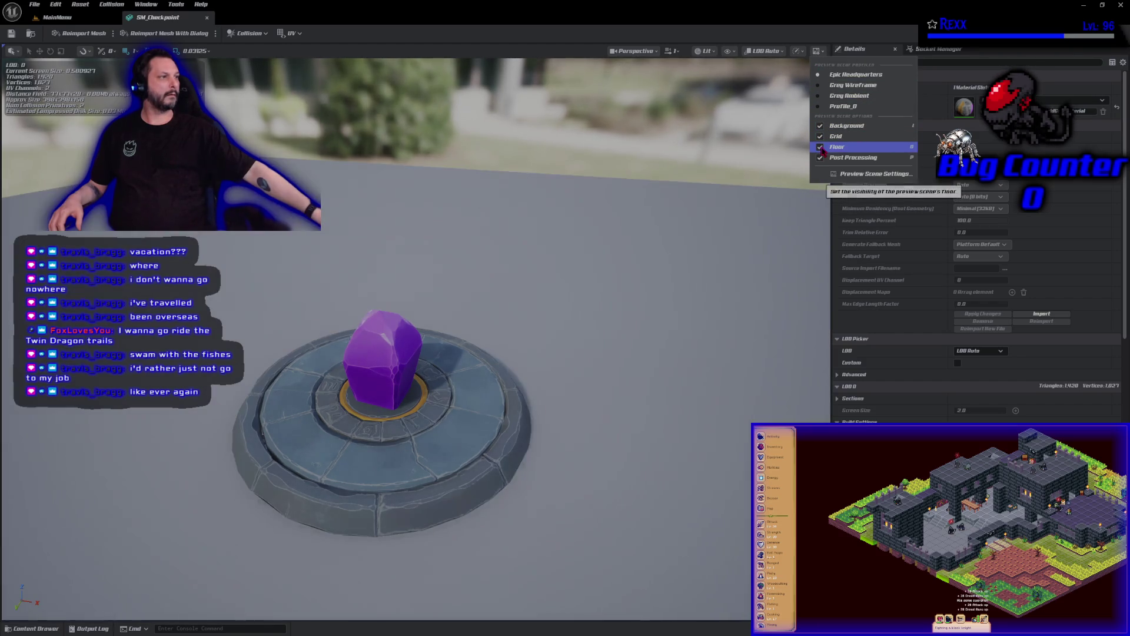
click(823, 136)
click(823, 141)
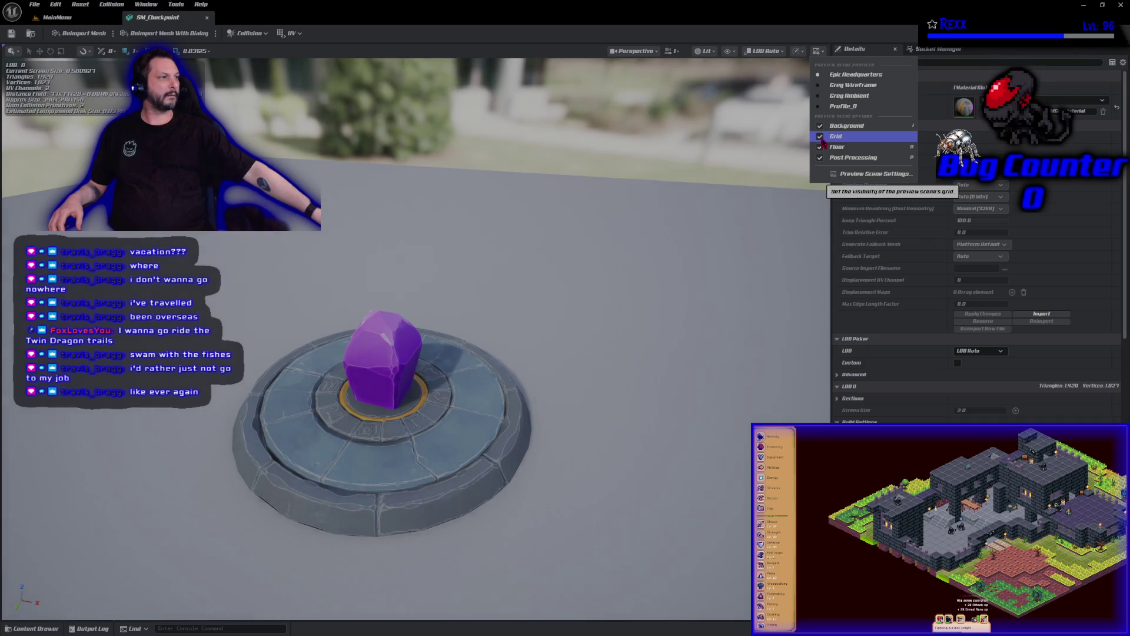
click(802, 157)
mouse_move(802, 156)
mouse_down()
mouse_move(802, 247)
mouse_move(802, 135)
mouse_move(802, 224)
mouse_up()
drag(567, 324, 567, 324)
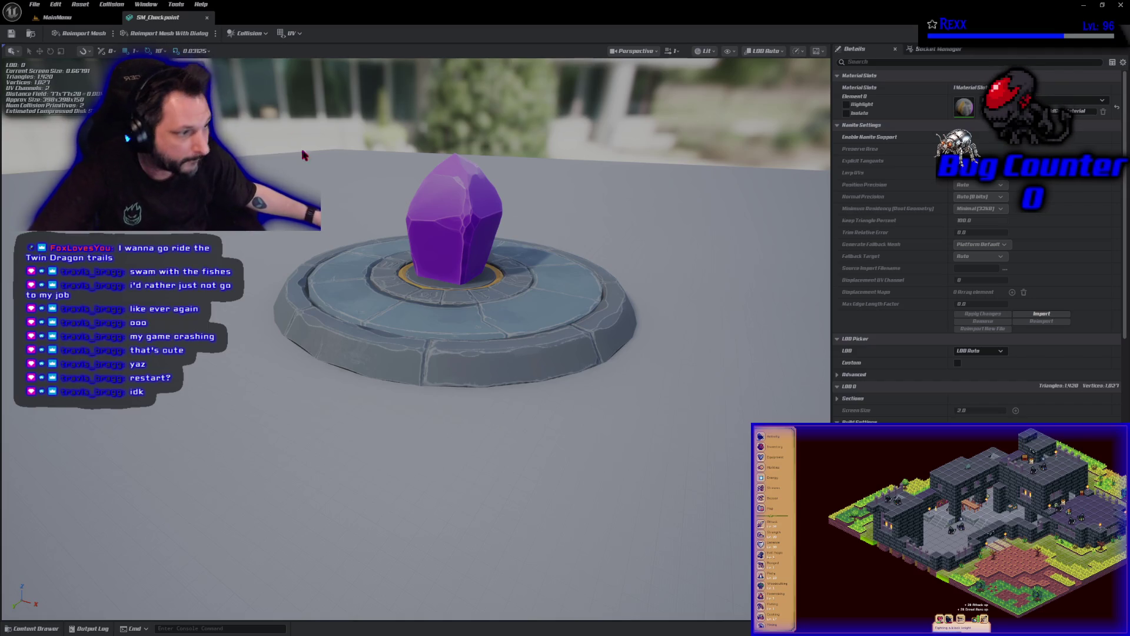
- Commit the four files to Development as 'Save the Player Start Tag' and push to origin
key(alt+Tab)
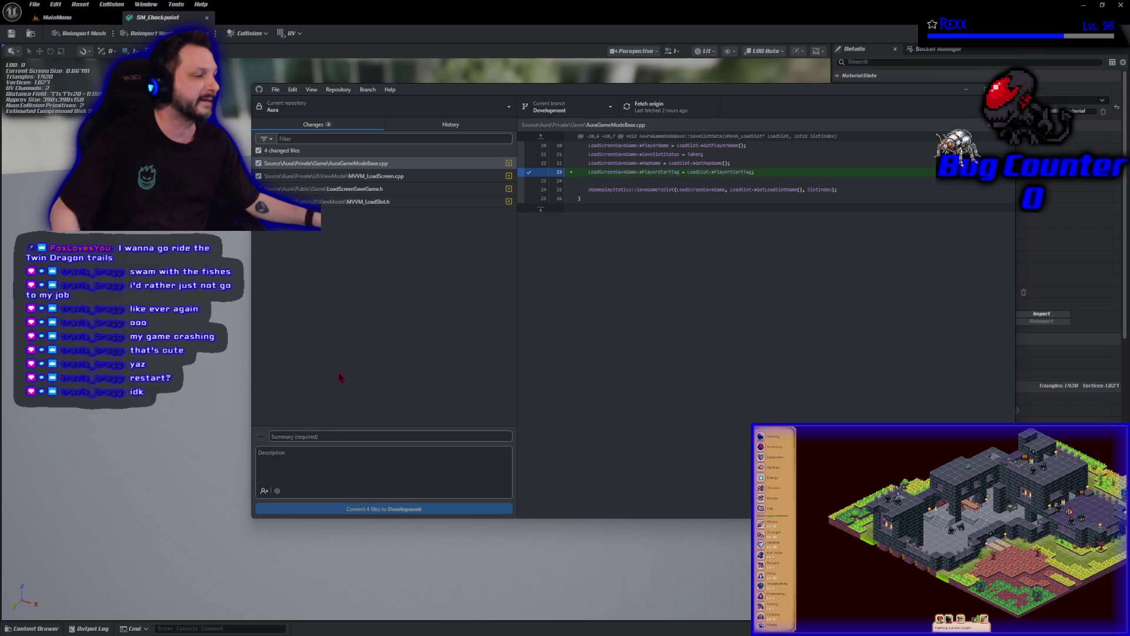
click(338, 434)
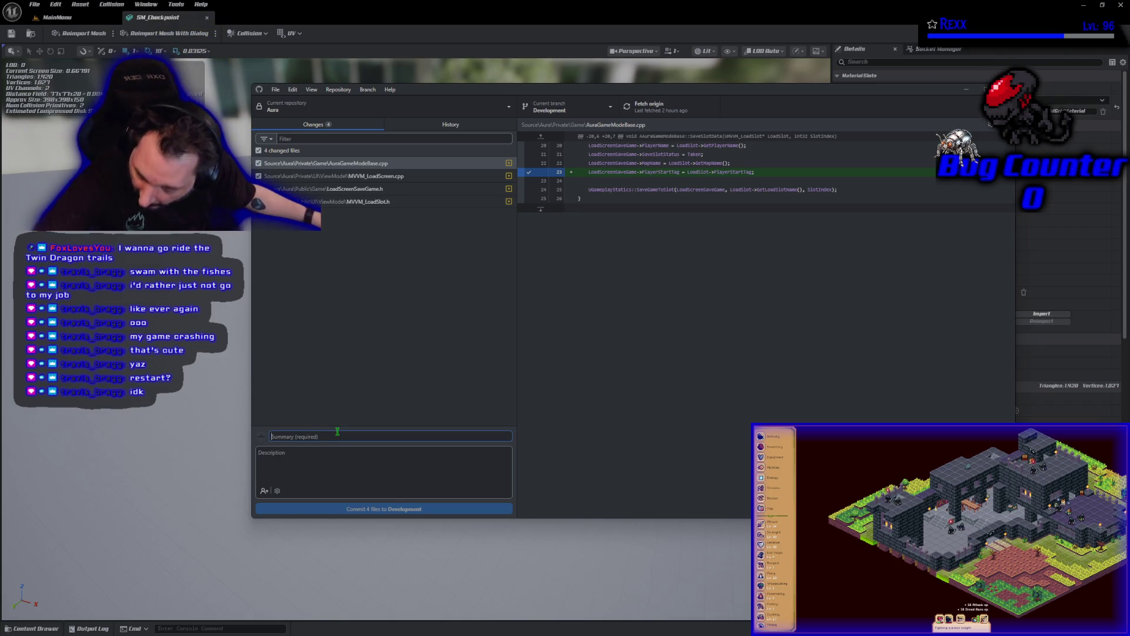
text(Save the Player Start Tag)
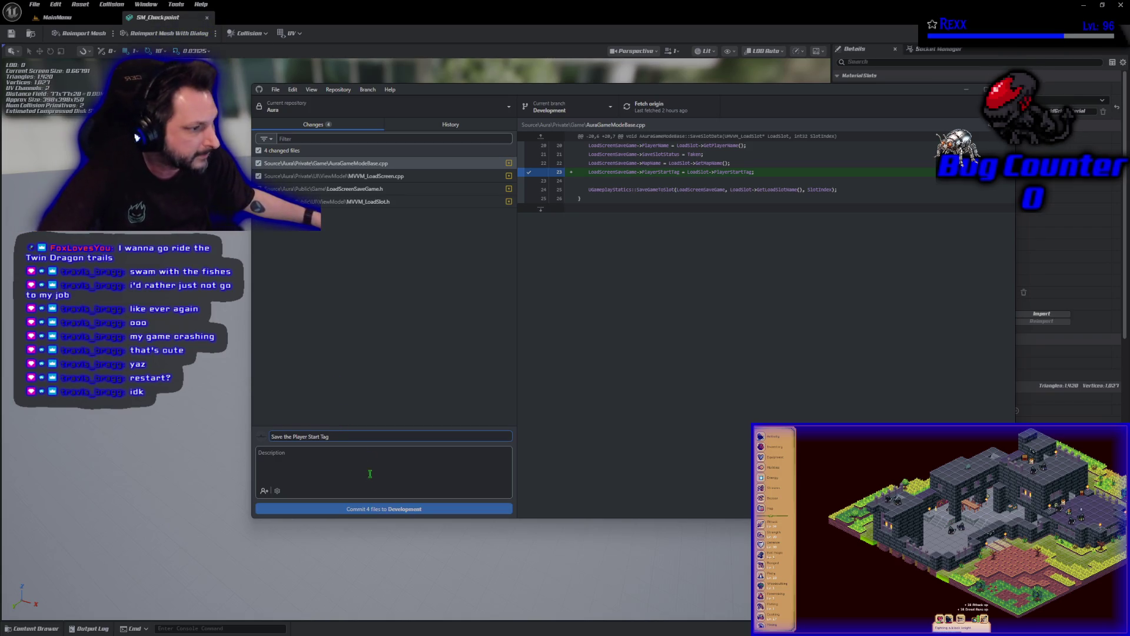
click(377, 510)
click(873, 209)
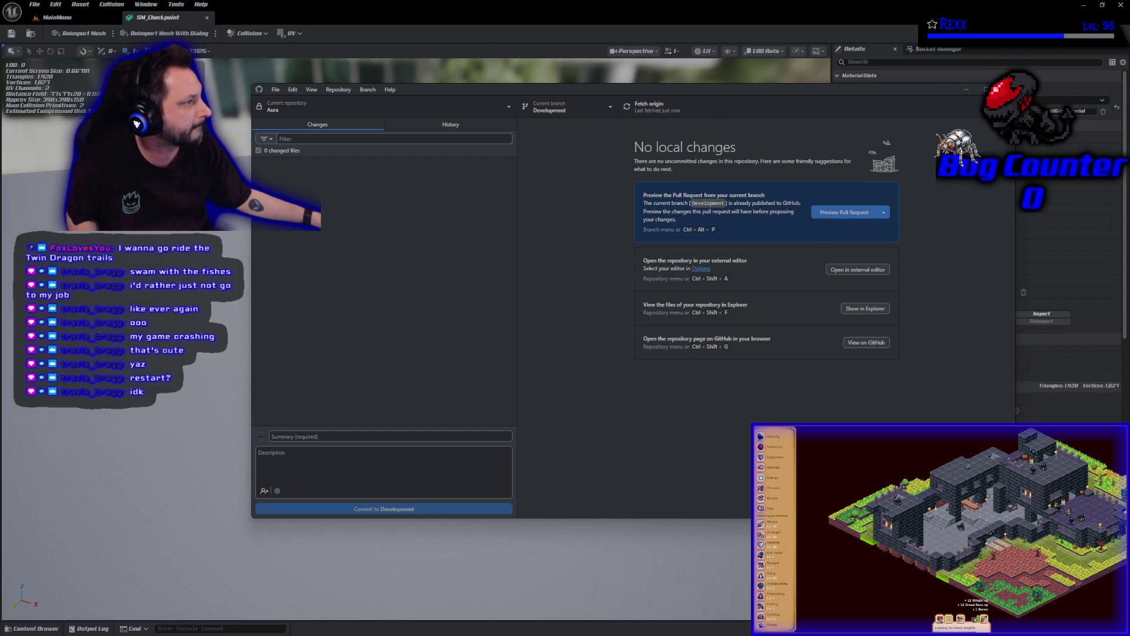
key(alt+Tab)
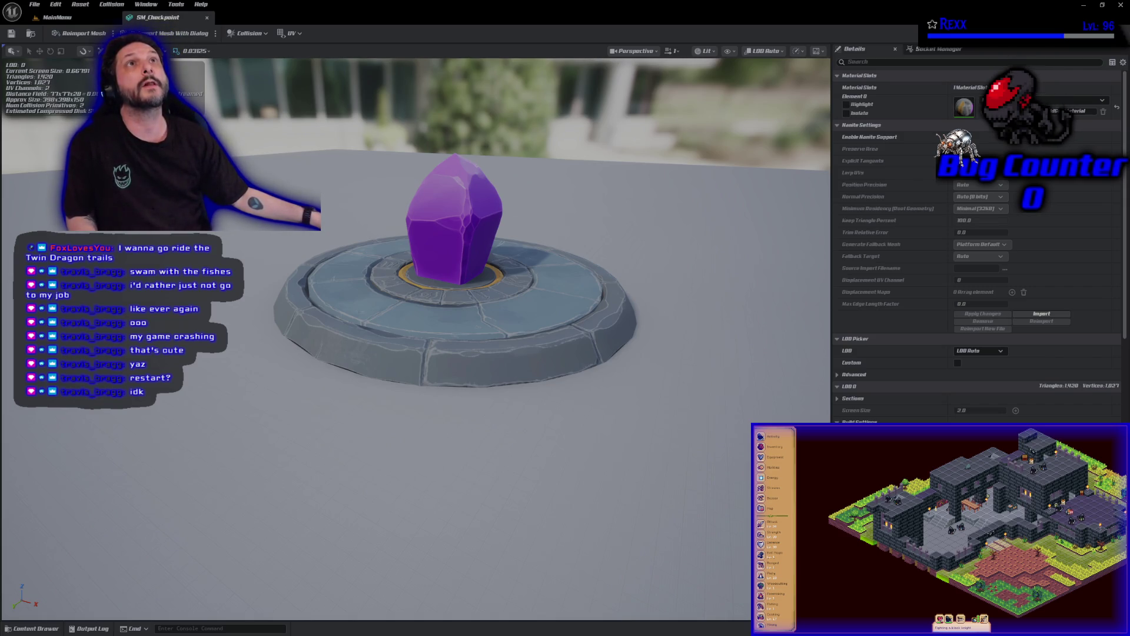
- Close the Unreal editor window and all open code files in Rider
click(1121, 5)
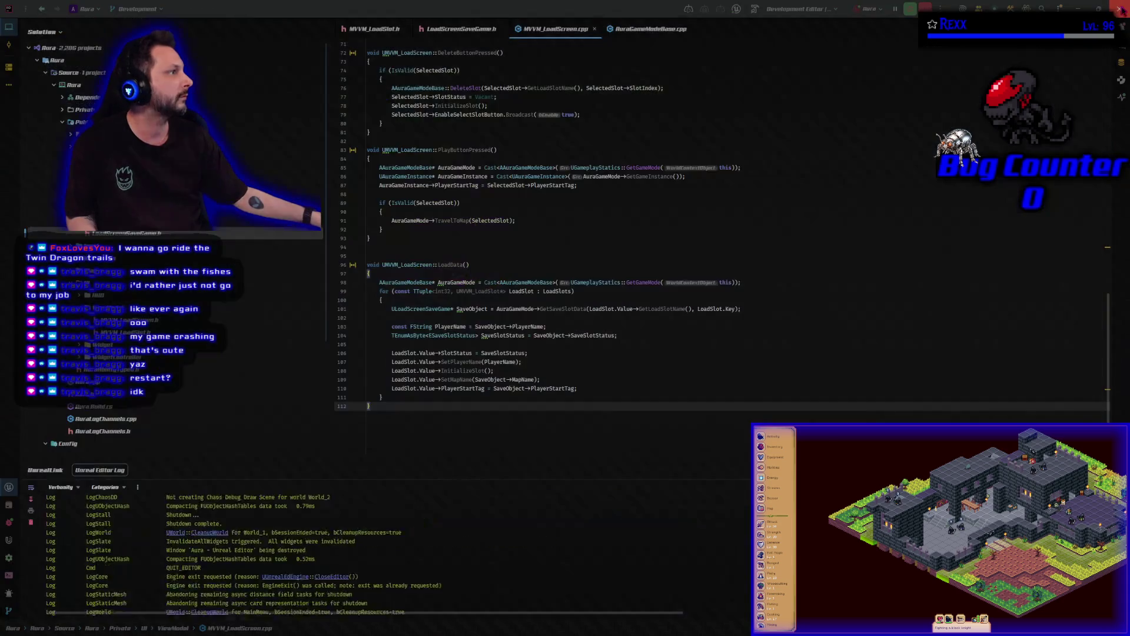
right_click(371, 41)
click(401, 64)
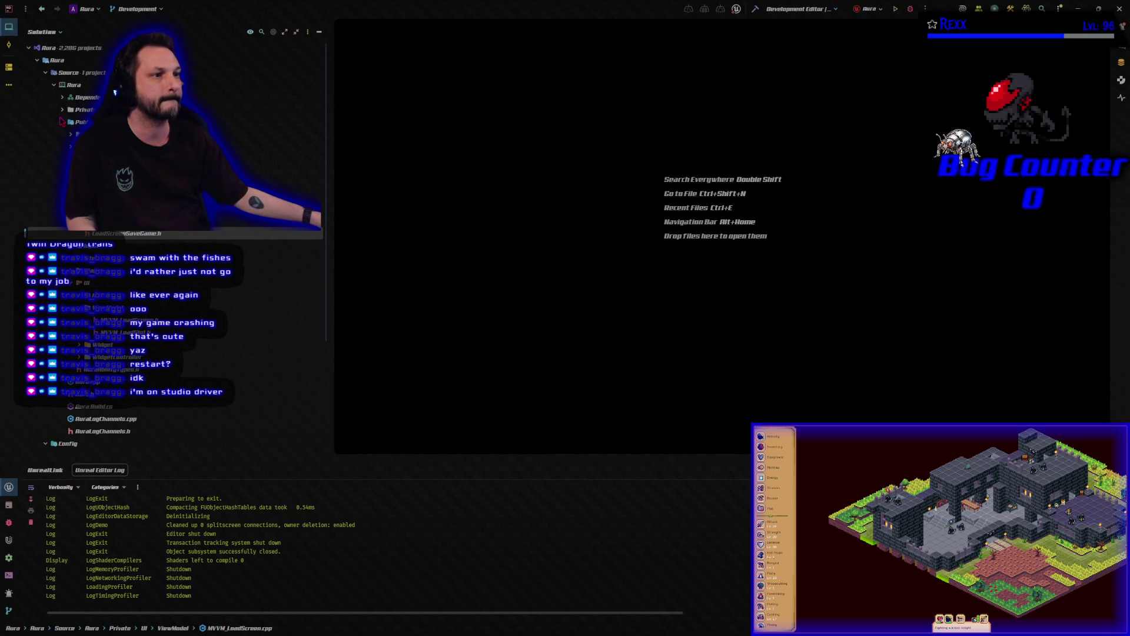
- Create a Checkpoint directory under Public and another under Private
click(64, 126)
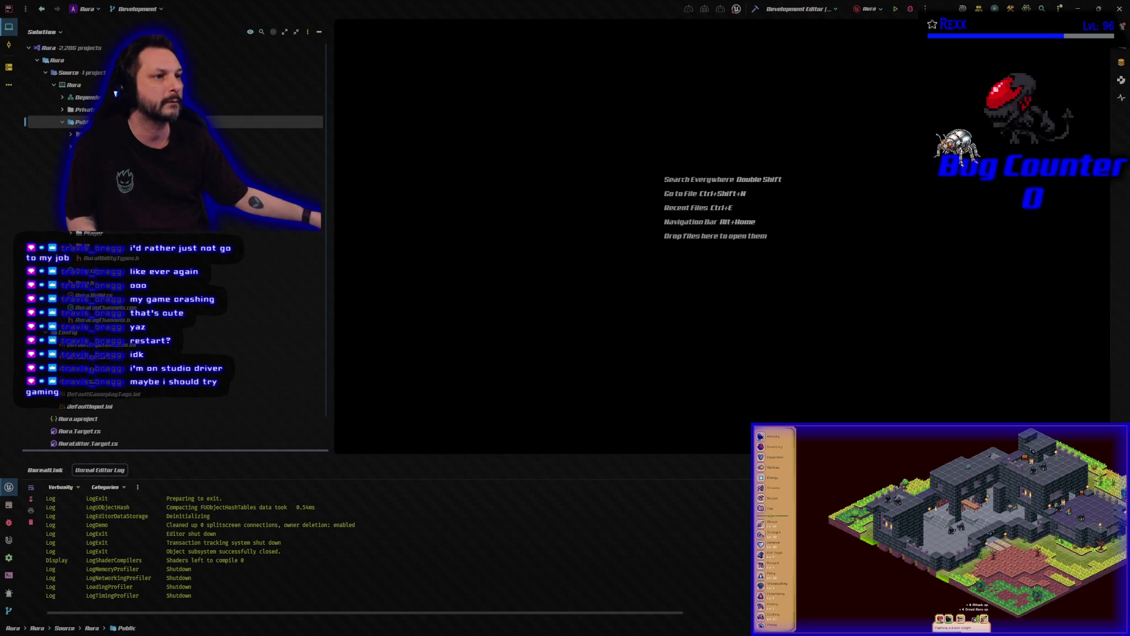
right_click(228, 119)
click(253, 146)
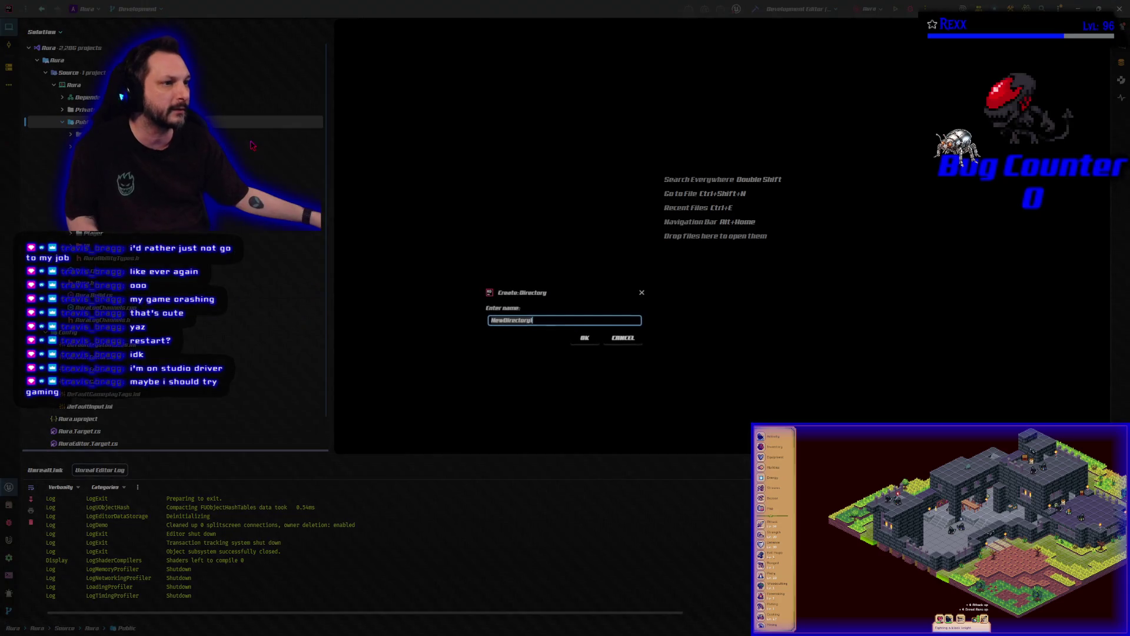
text(Checkpoint)
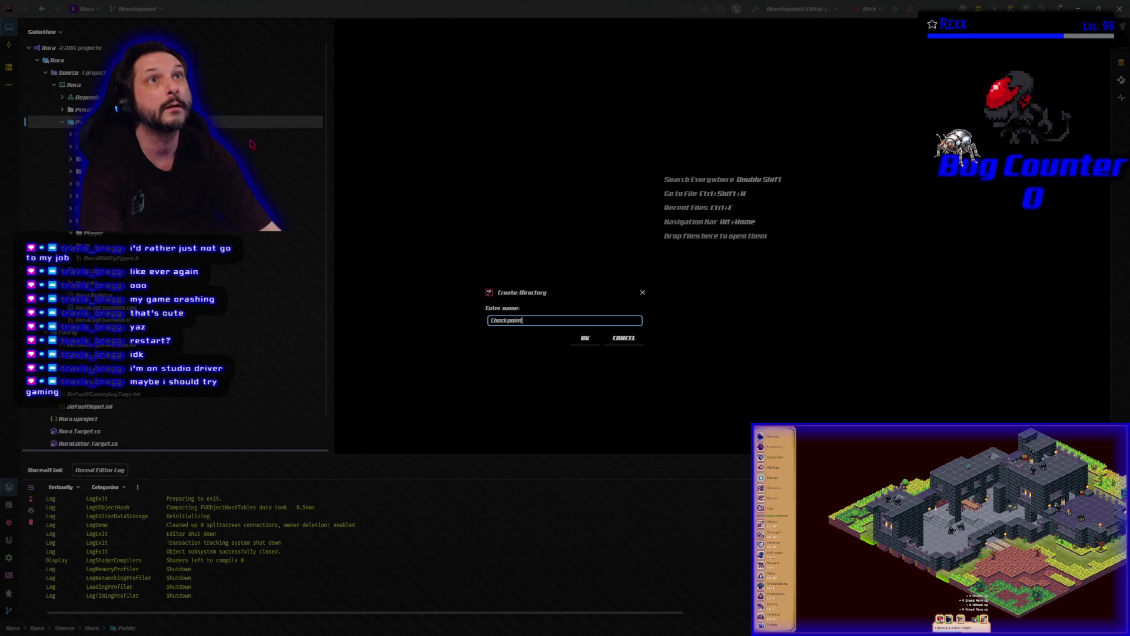
key(Return)
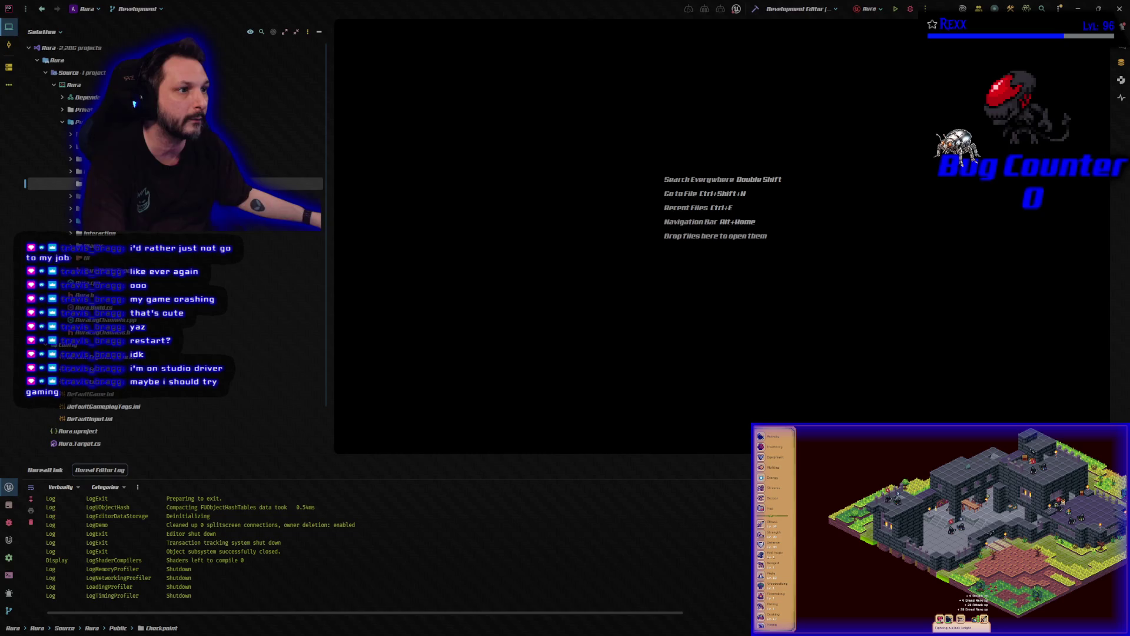
click(82, 110)
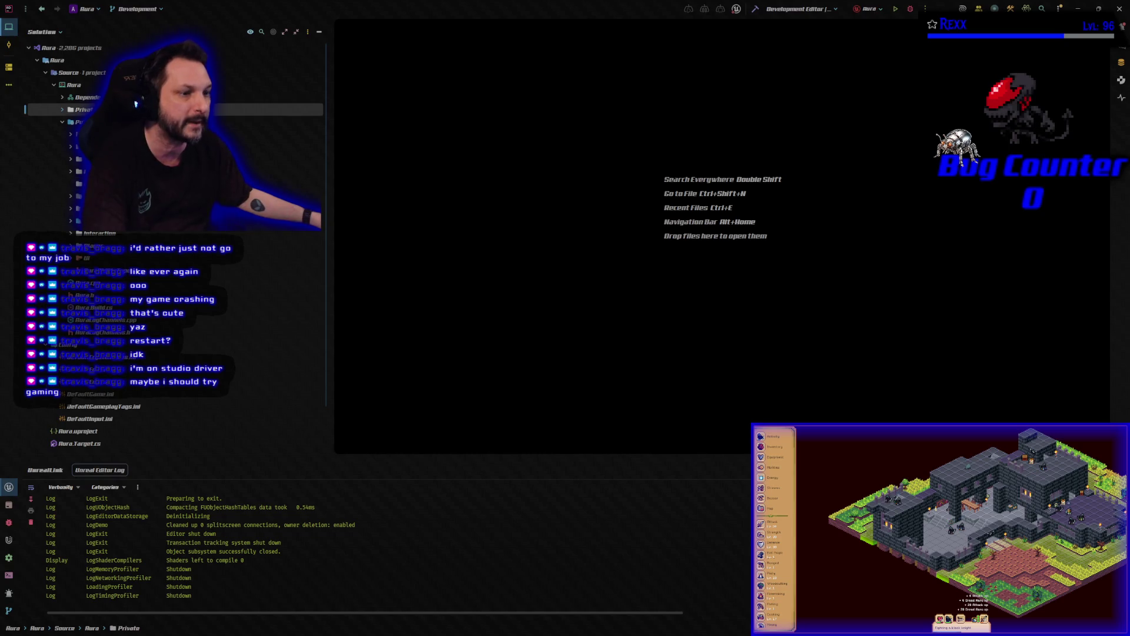
key(ctrl+v)
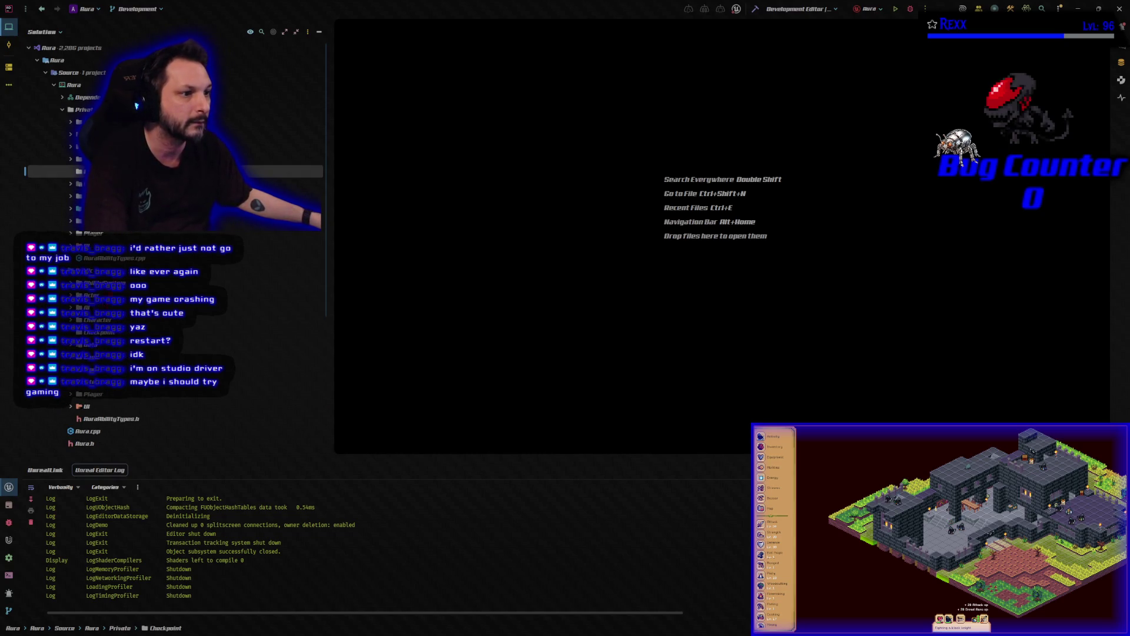
click(98, 332)
right_click(109, 330)
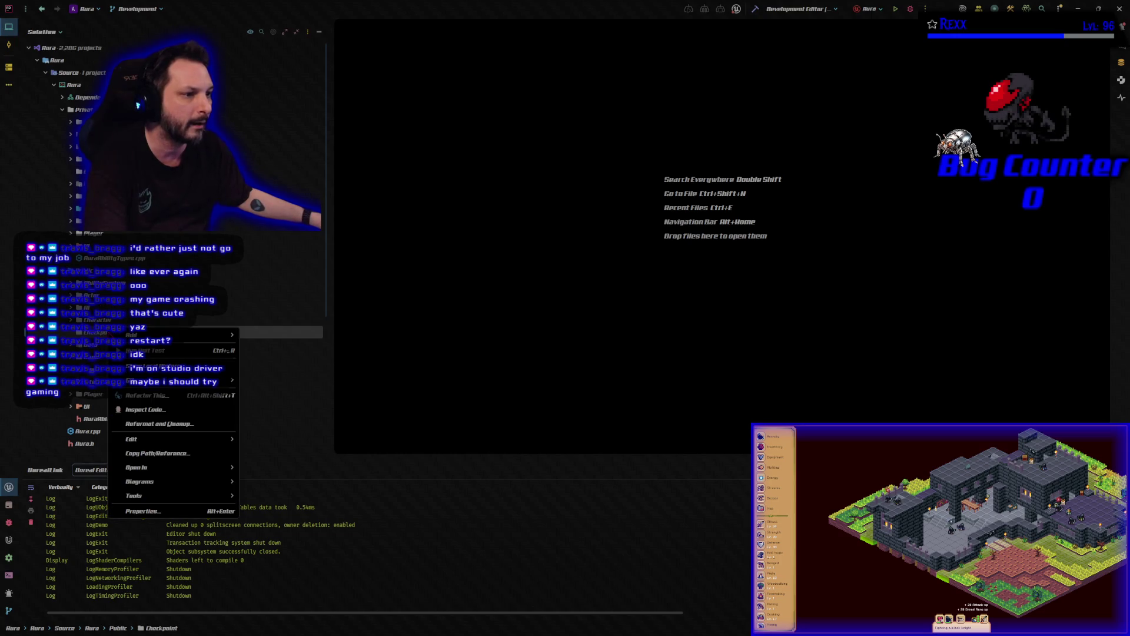
- Add an Unreal Class in Public/Checkpoint, searching All Classes for the APlayerStart parent
mouse_move(176, 335)
click(274, 405)
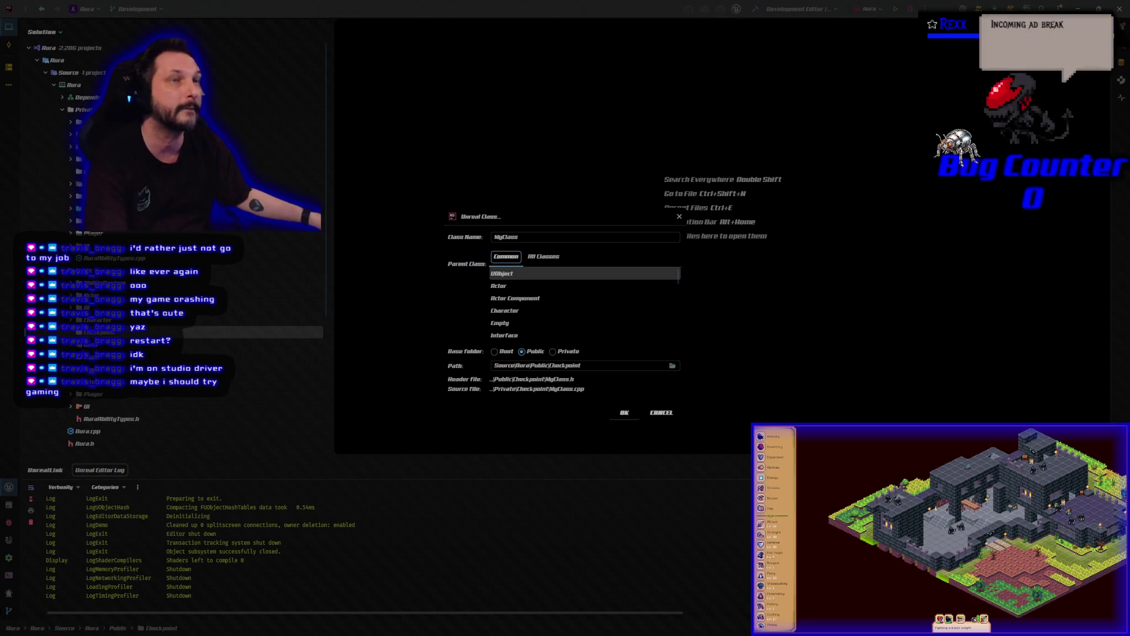
click(544, 257)
double_click(533, 235)
text(API)
text(ayerStar)
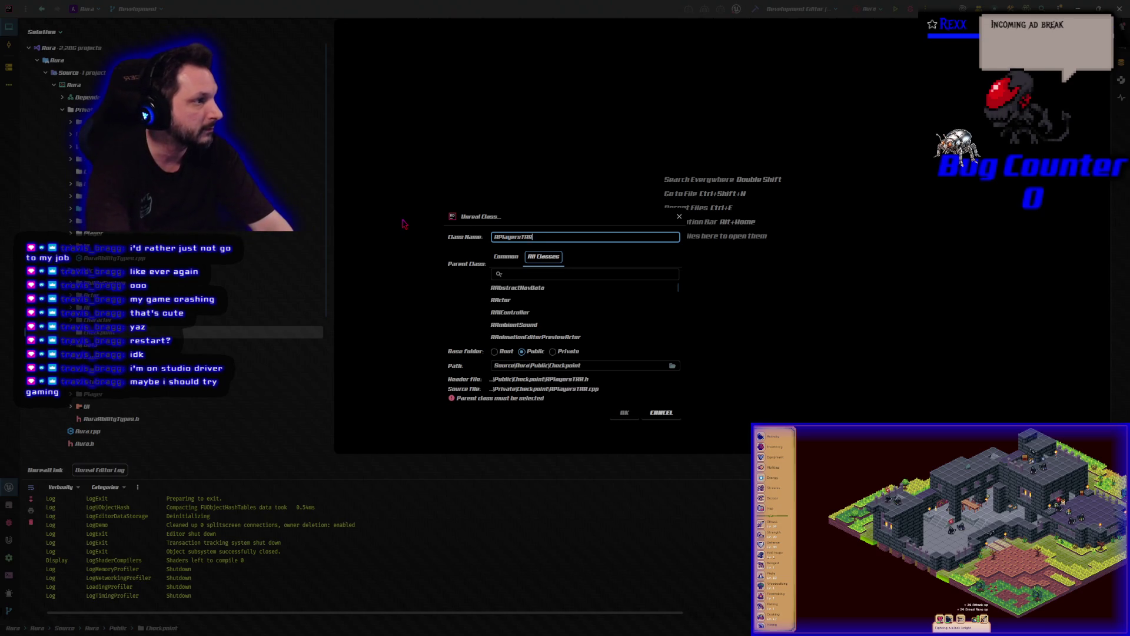
key(BackSpace)
key(BackSpace)
key(BackSpace)
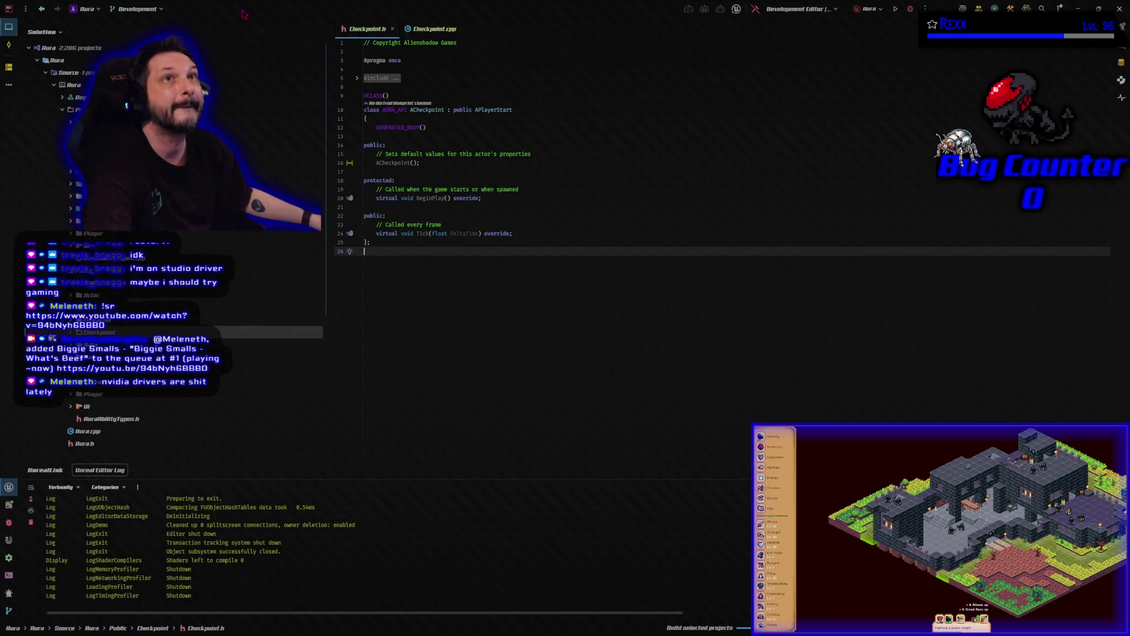
- In Checkpoint.h, forward-declare USphereComponent and paste the constructor, overlap, glow and component declarations
key(ctrl+End)
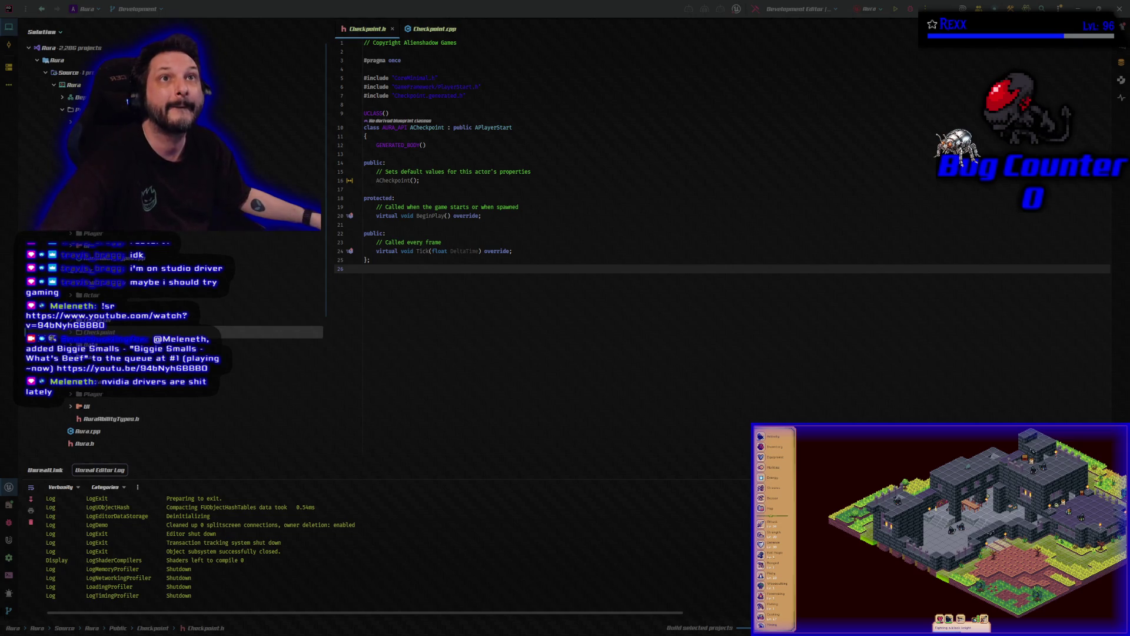
click(411, 107)
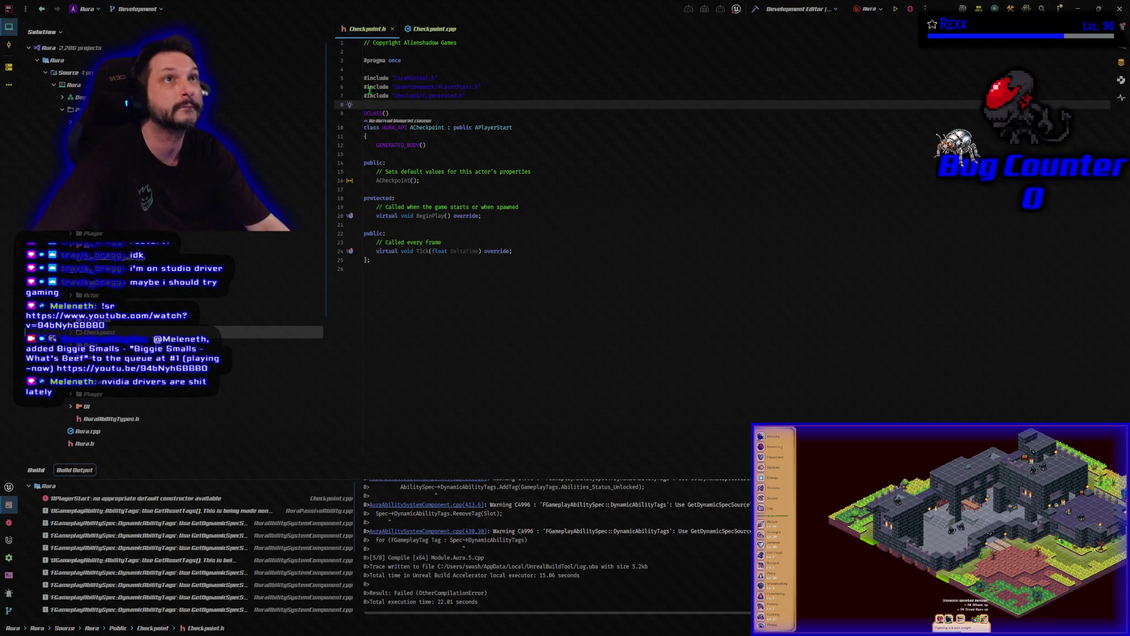
key(ctrl+v)
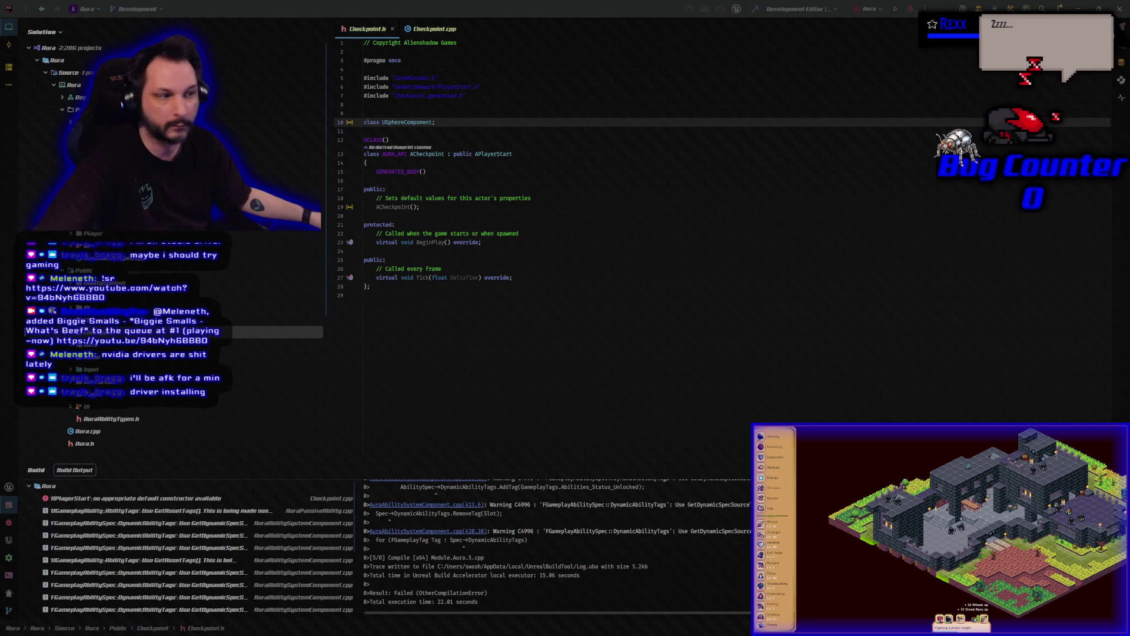
mouse_move(512, 278)
mouse_down()
mouse_move(365, 231)
mouse_move(366, 188)
mouse_up()
key(ctrl+v)
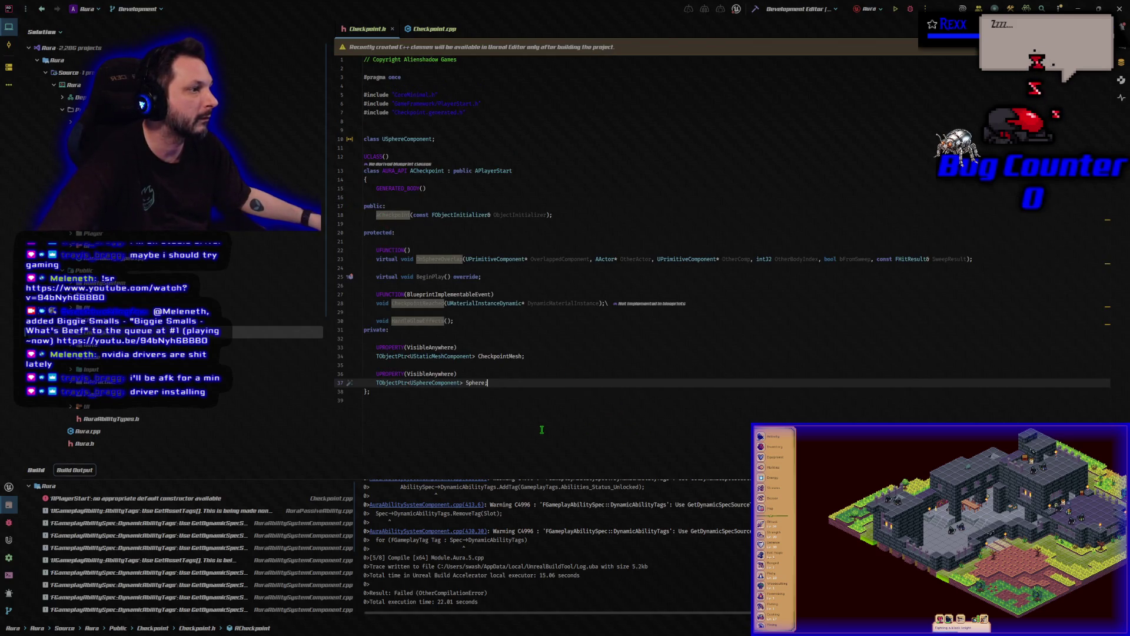
key(alt+Tab)
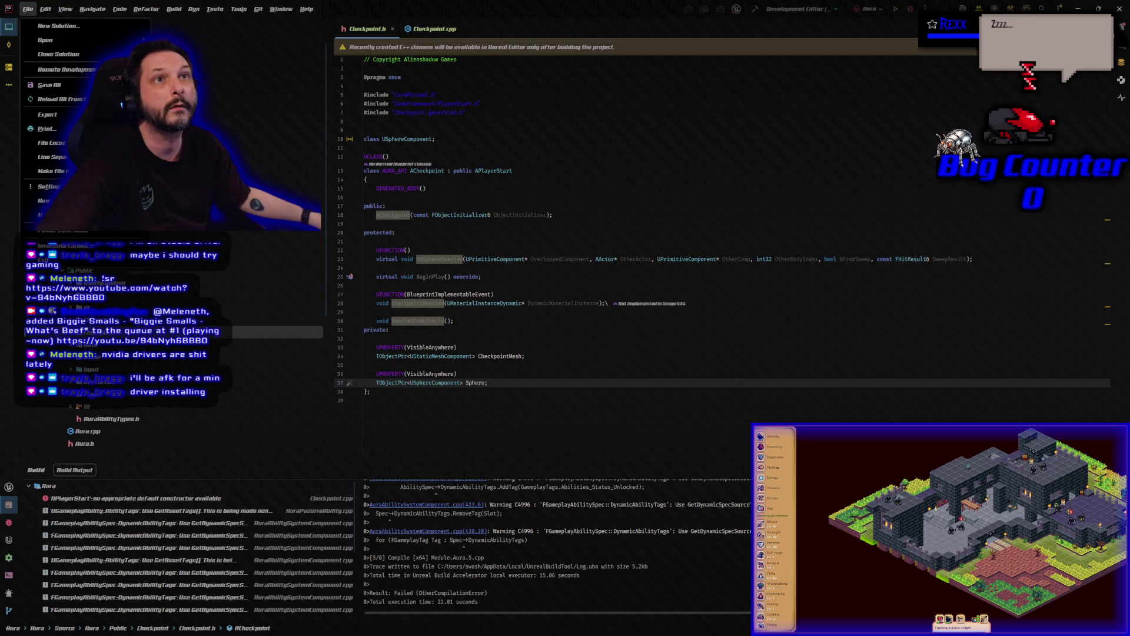
click(490, 415)
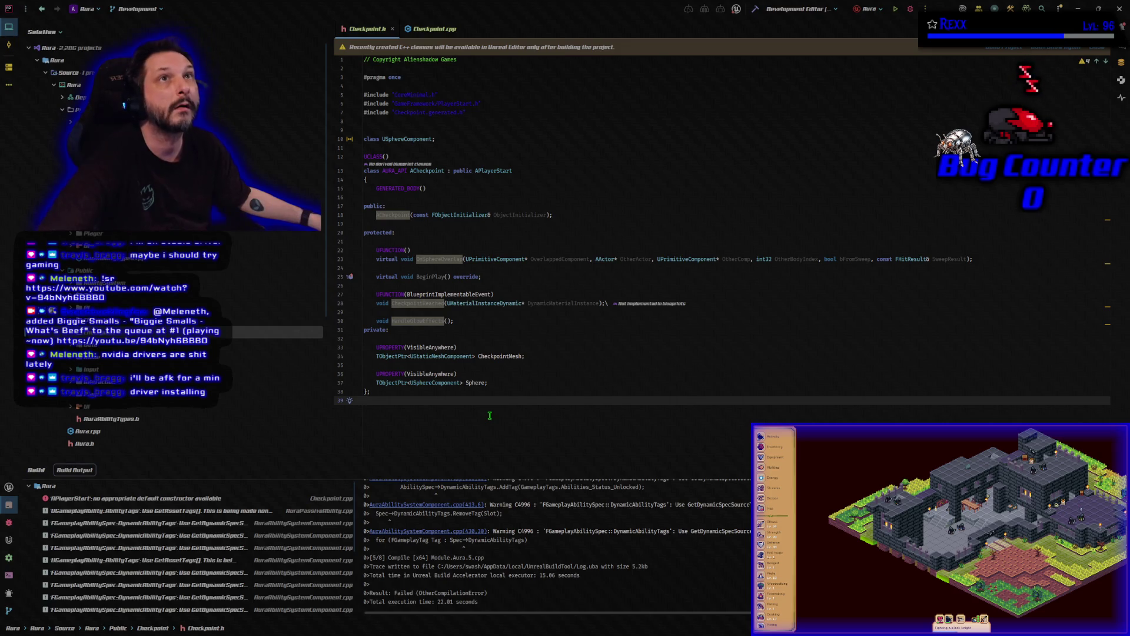
- Replace Checkpoint.cpp's generated code with the mesh, sphere, overlap and glow implementation, then build
click(436, 29)
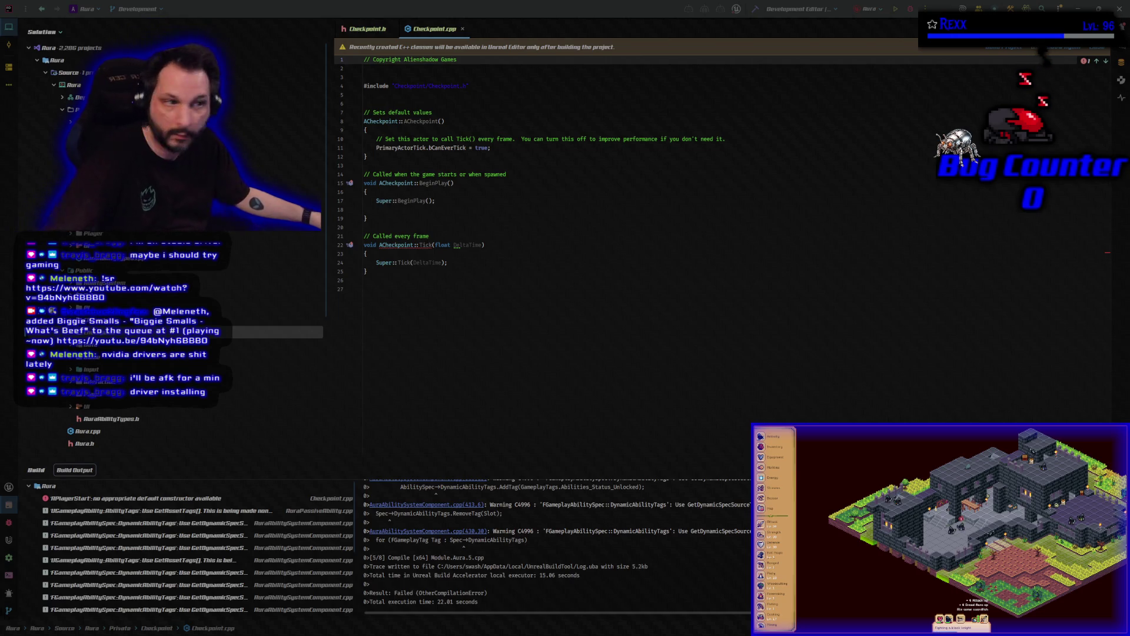
drag(382, 294, 364, 112)
key(ctrl+v)
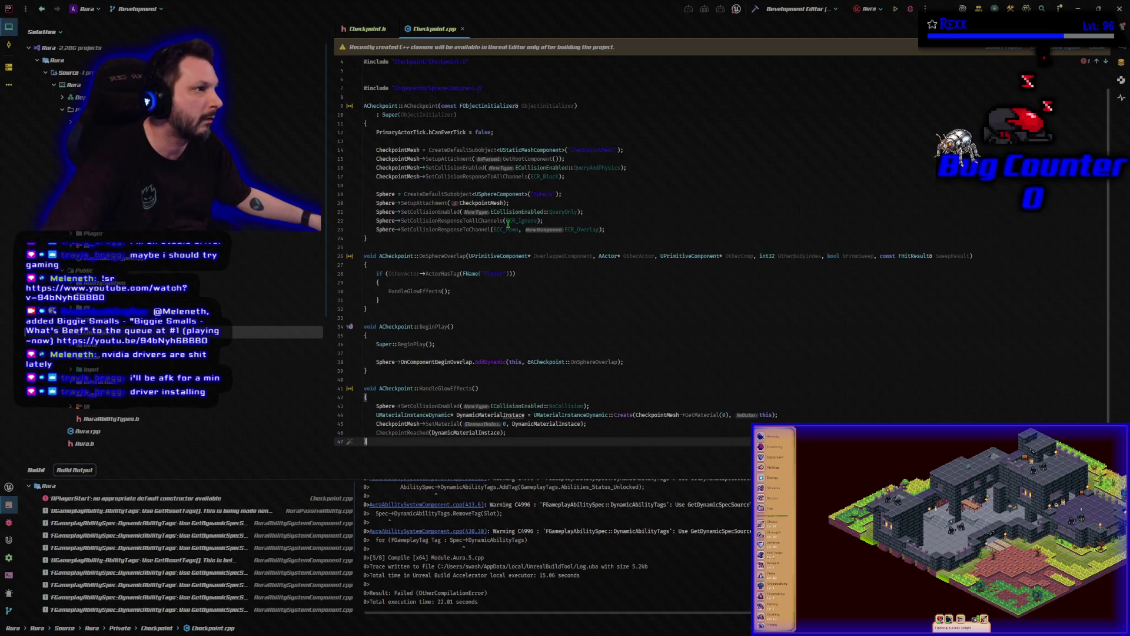
scroll(612, 154, up, 2)
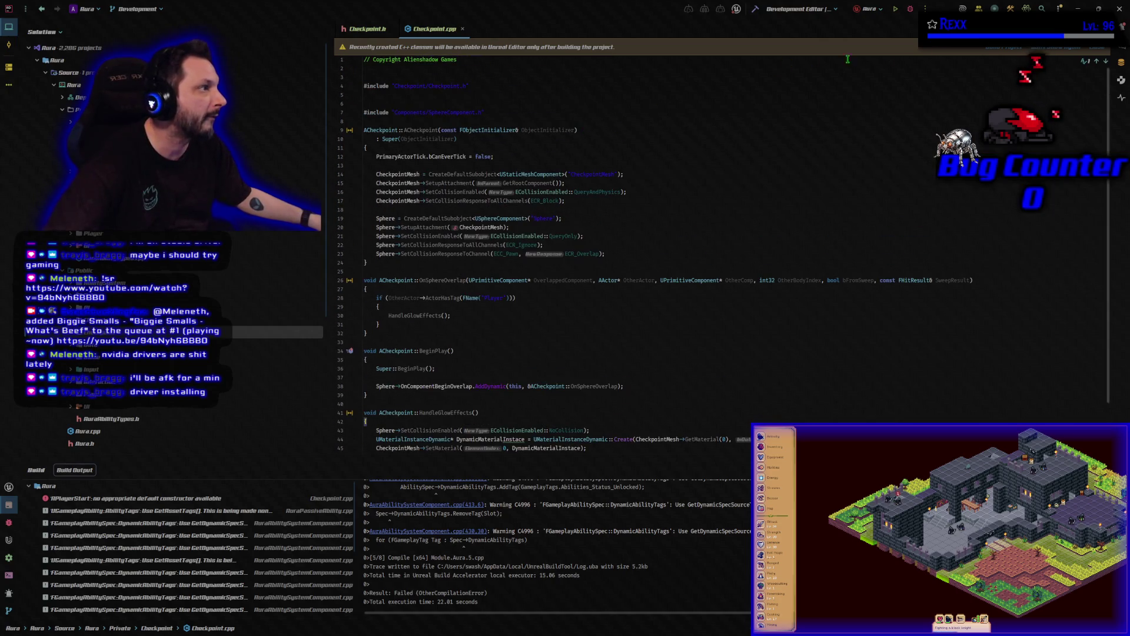
key(ctrl+shift+b)
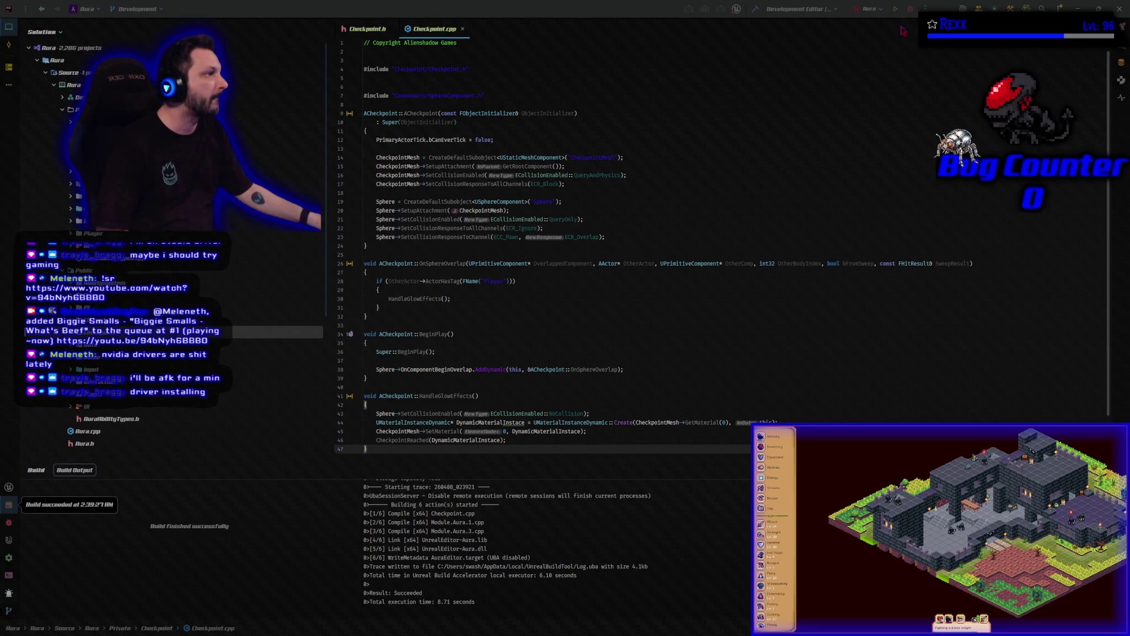
click(910, 8)
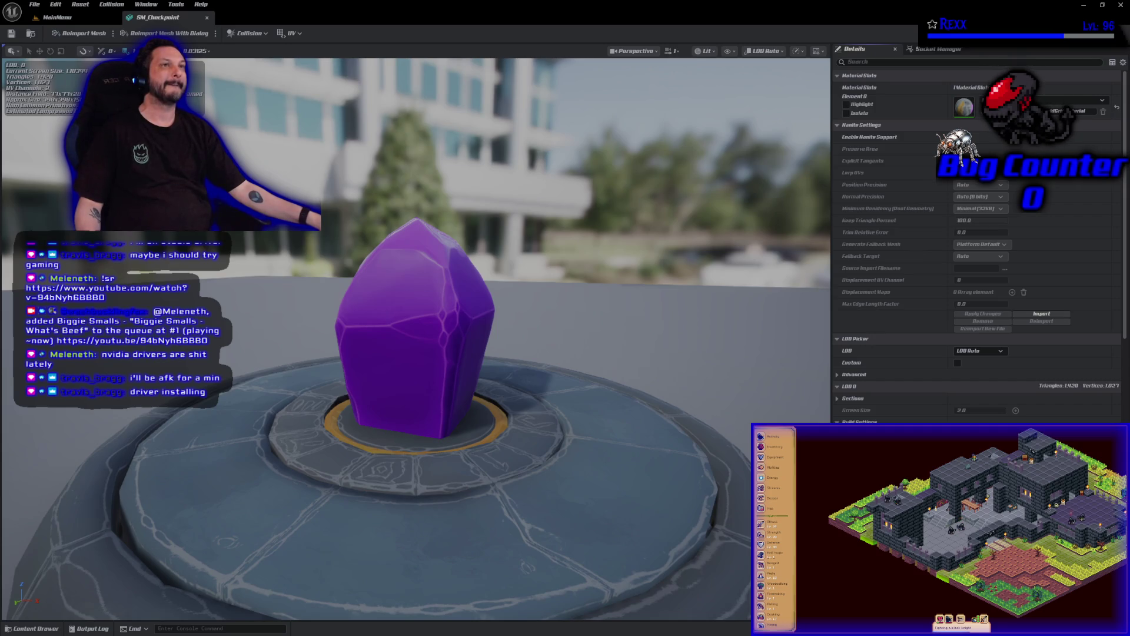
- Frame the SM_Checkpoint crystal mesh, then bring the Chrome window with the Titan Quest results forward
key(f)
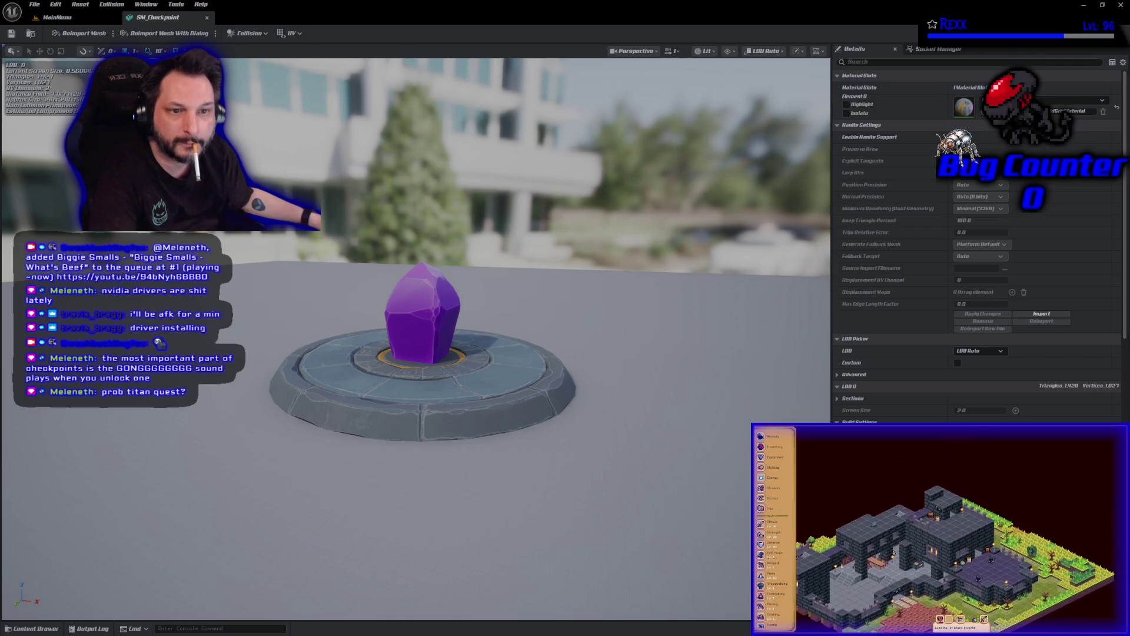
key(alt+Tab)
drag(655, 126, 477, 91)
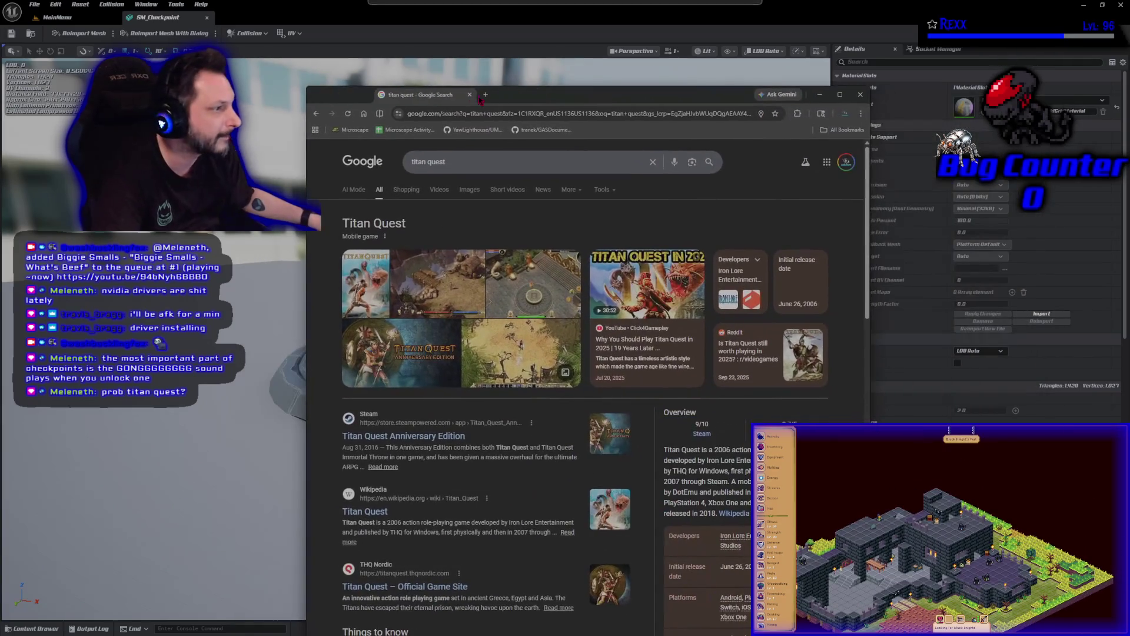
- Maximize the Titan Quest results in Chrome, then return to the SM_Checkpoint mesh in Unreal Editor
double_click(477, 91)
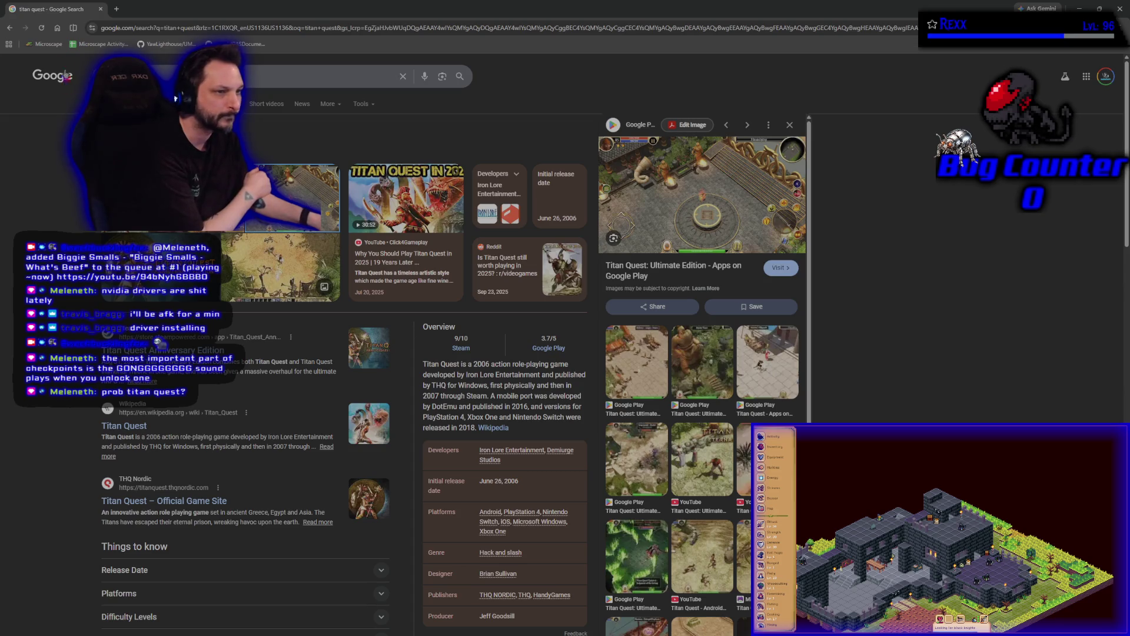
key(alt+Tab)
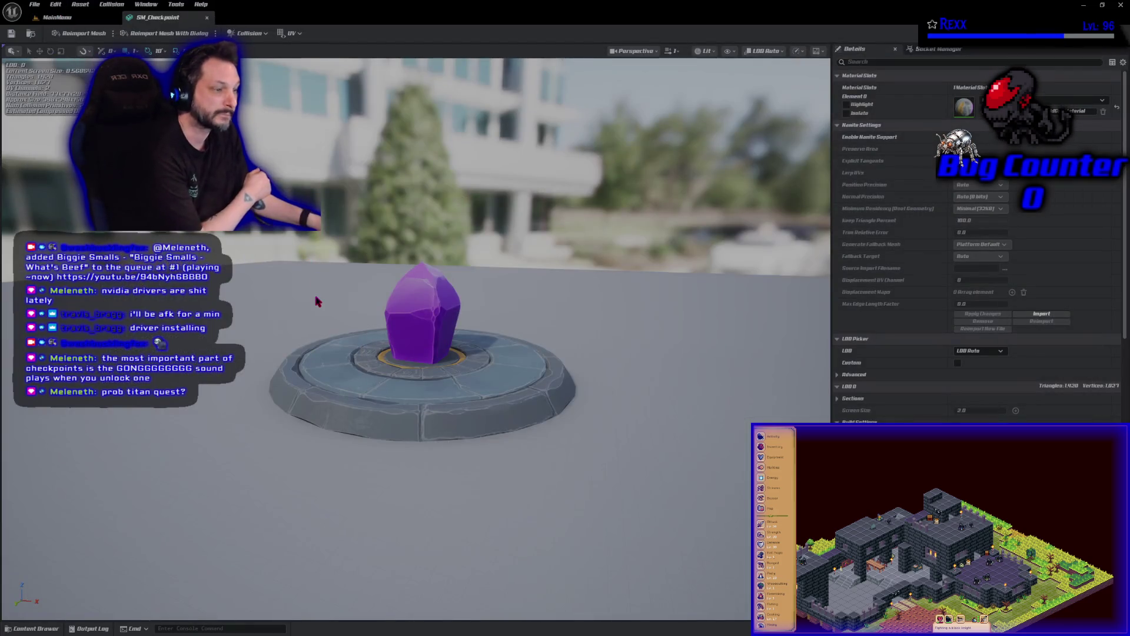
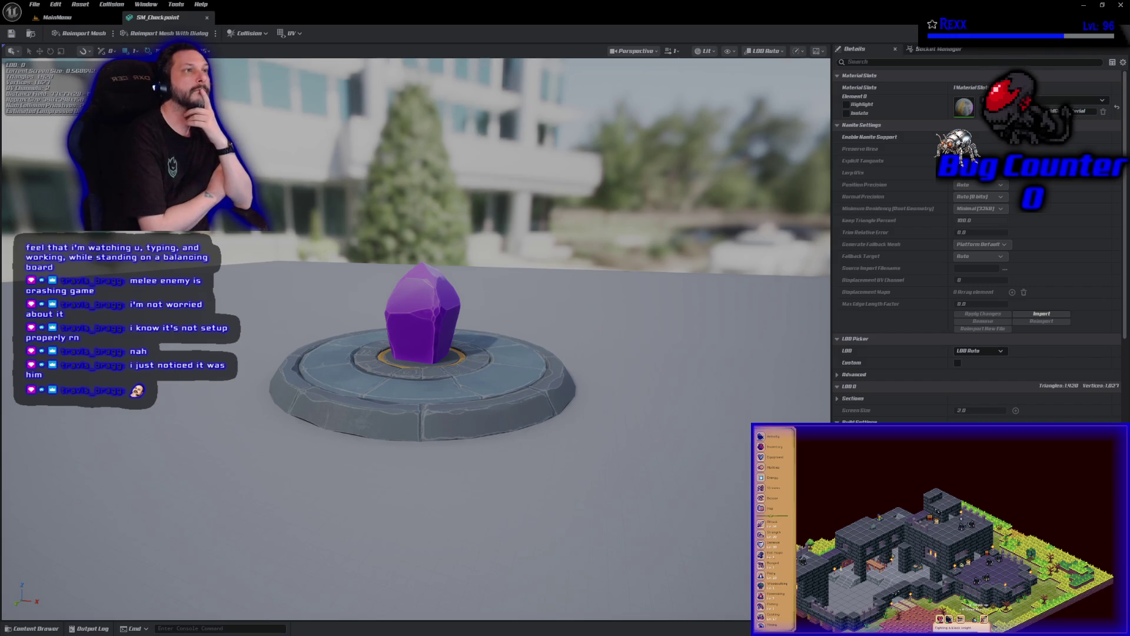
- Switch to the MainMenu level tab, then bring up Checkpoint.cpp in Rider
click(69, 20)
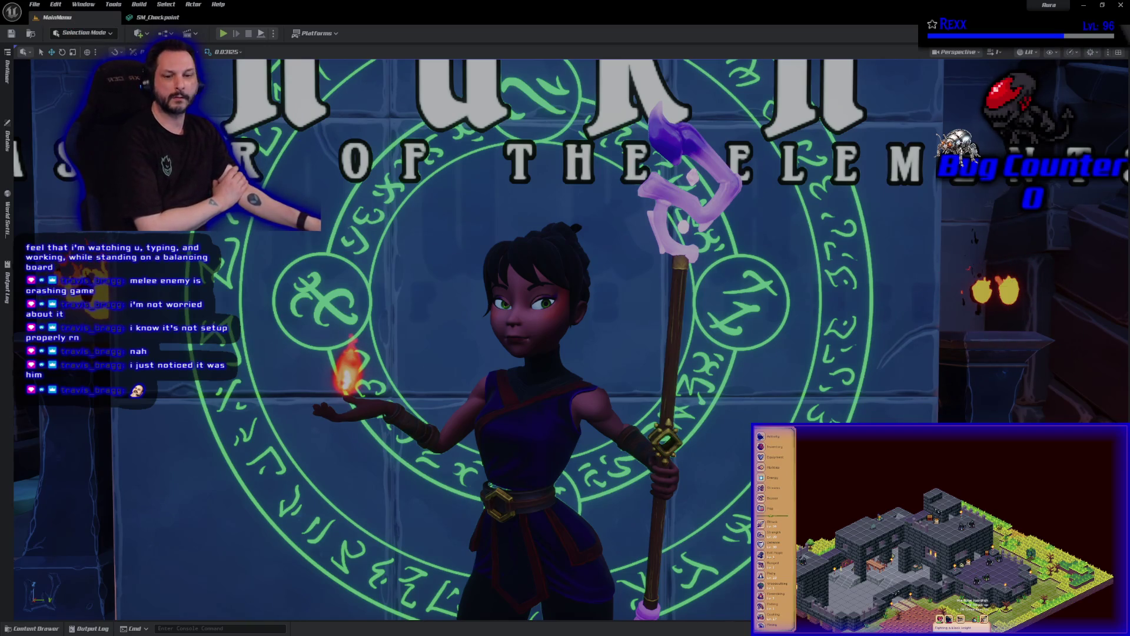
key(alt+Tab)
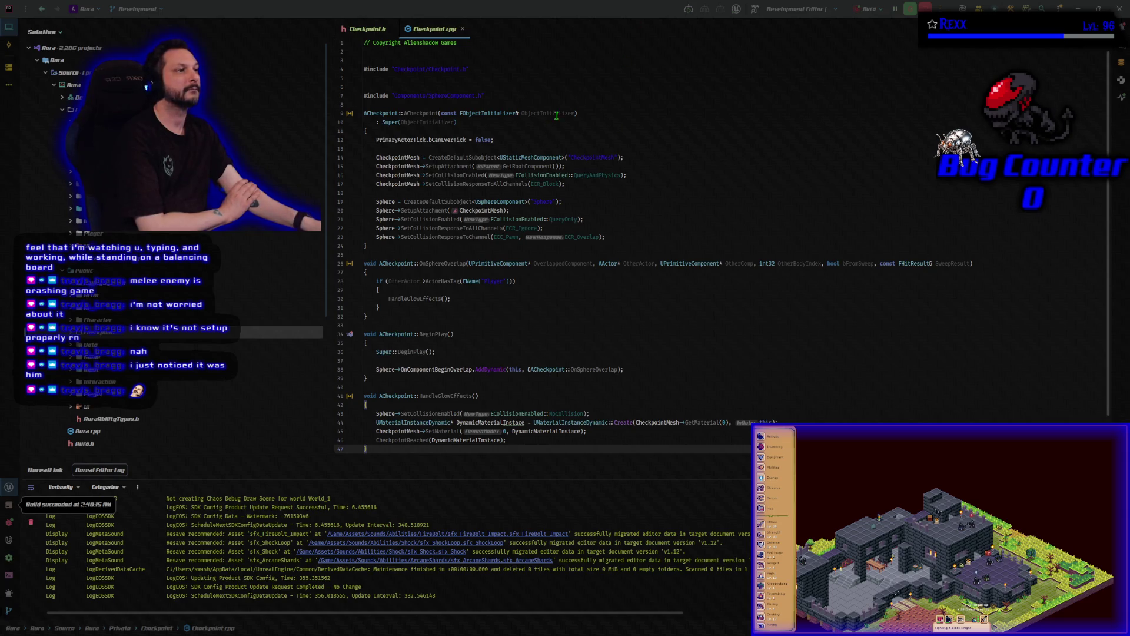
- Read through Checkpoint.cpp in Rider, then return to the SM_Checkpoint mesh in Unreal
click(582, 114)
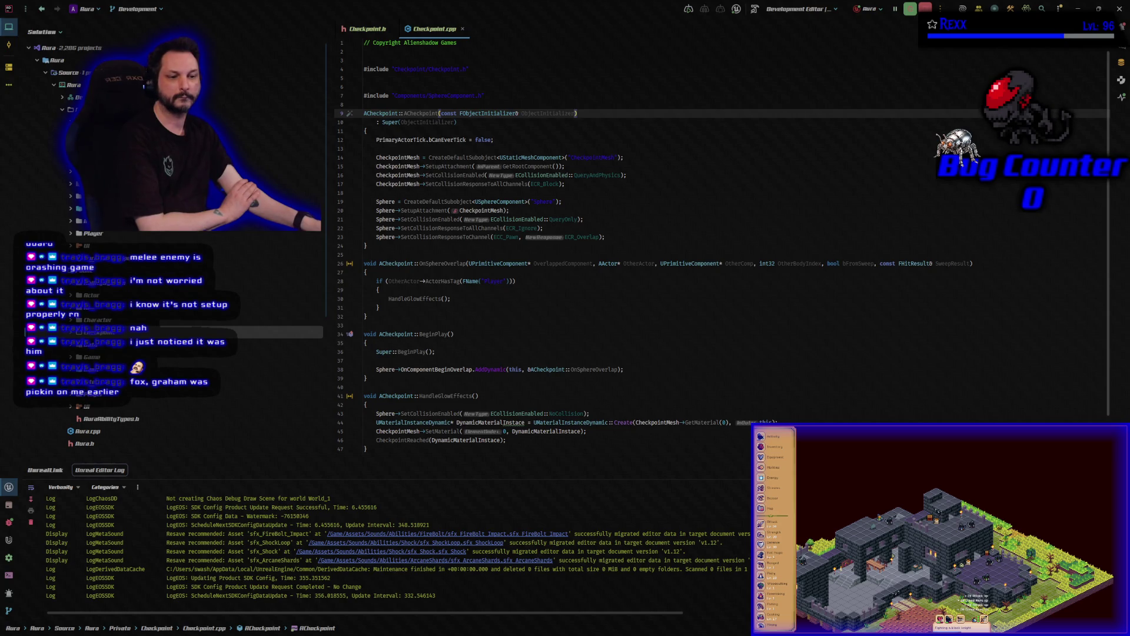
key(alt+Tab)
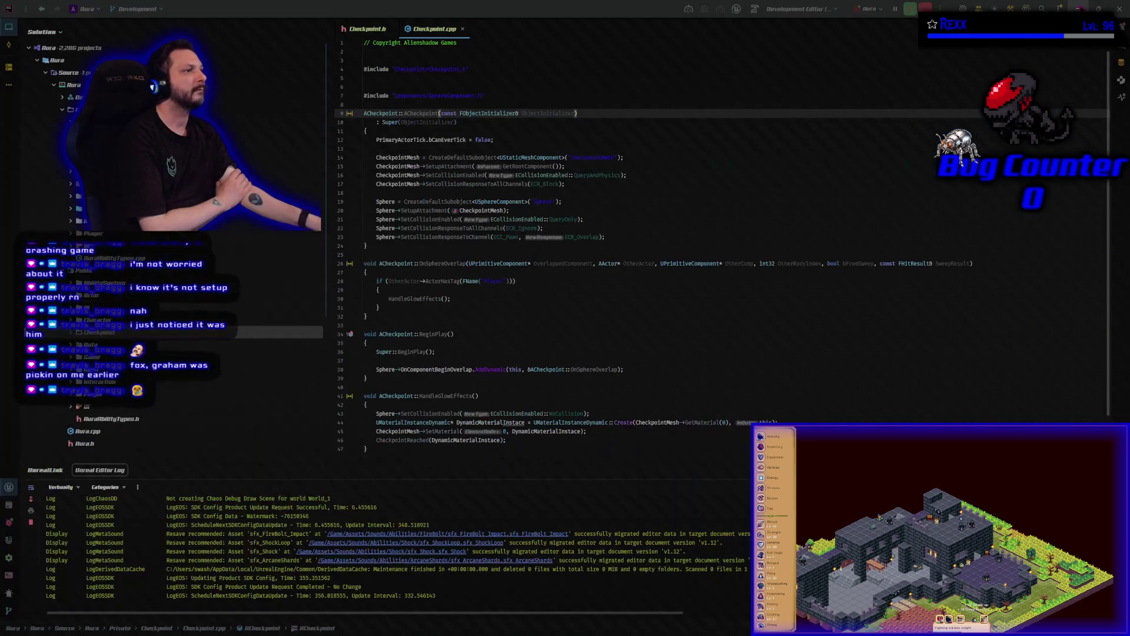
click(457, 122)
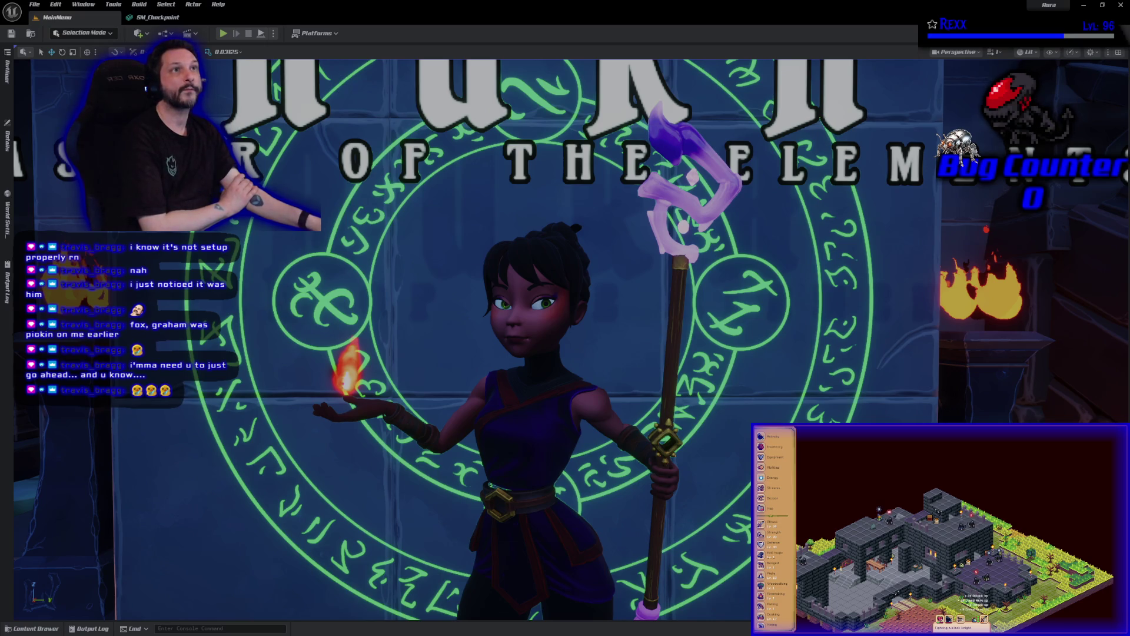
click(158, 22)
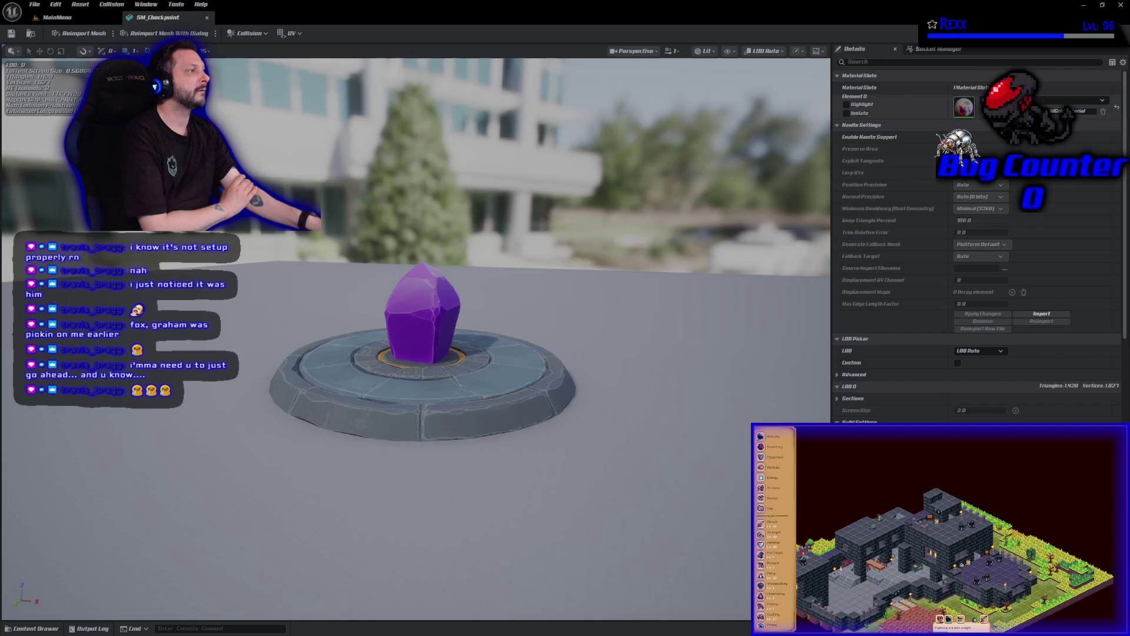
- Open MI_Checkpoint from the SM_Checkpoint material slot and bring its editor tab forward
double_click(961, 110)
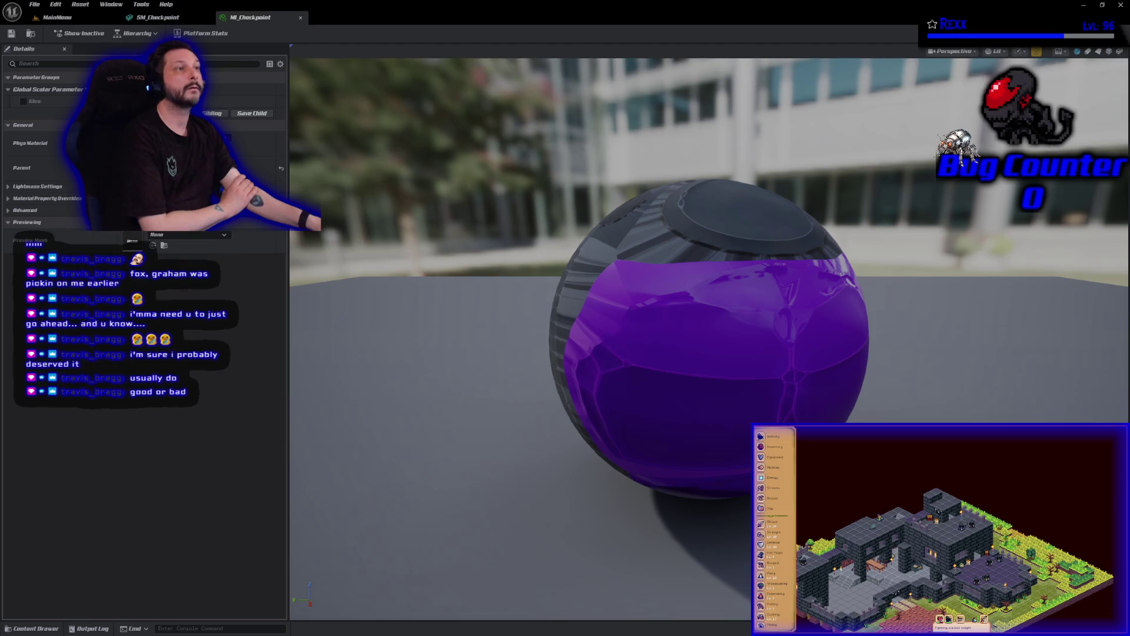
click(141, 4)
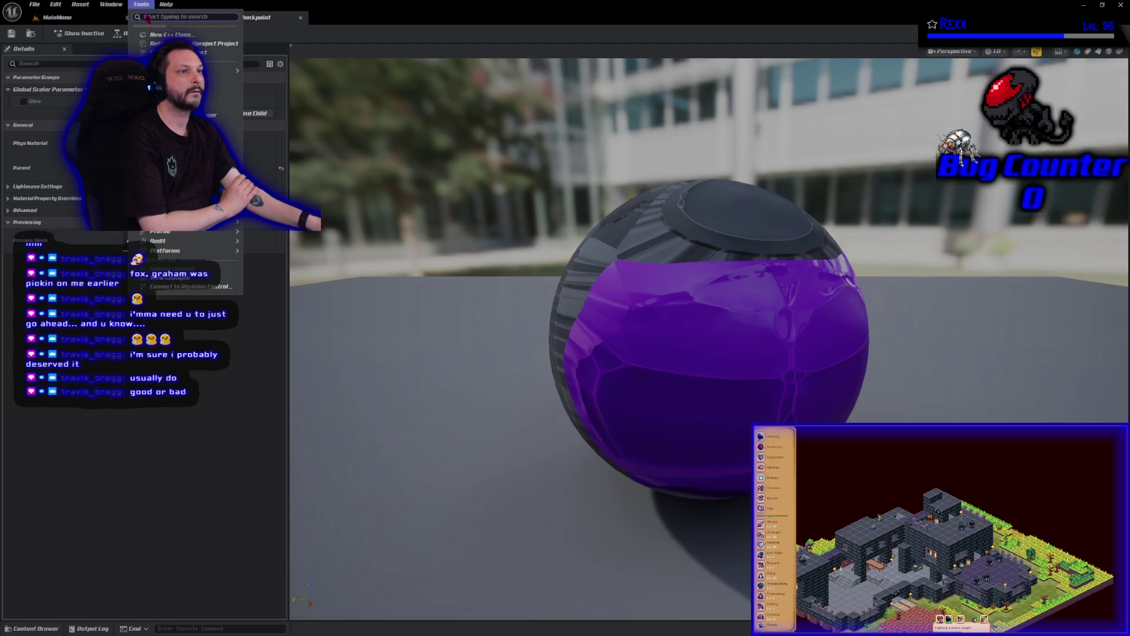
click(147, 18)
click(150, 19)
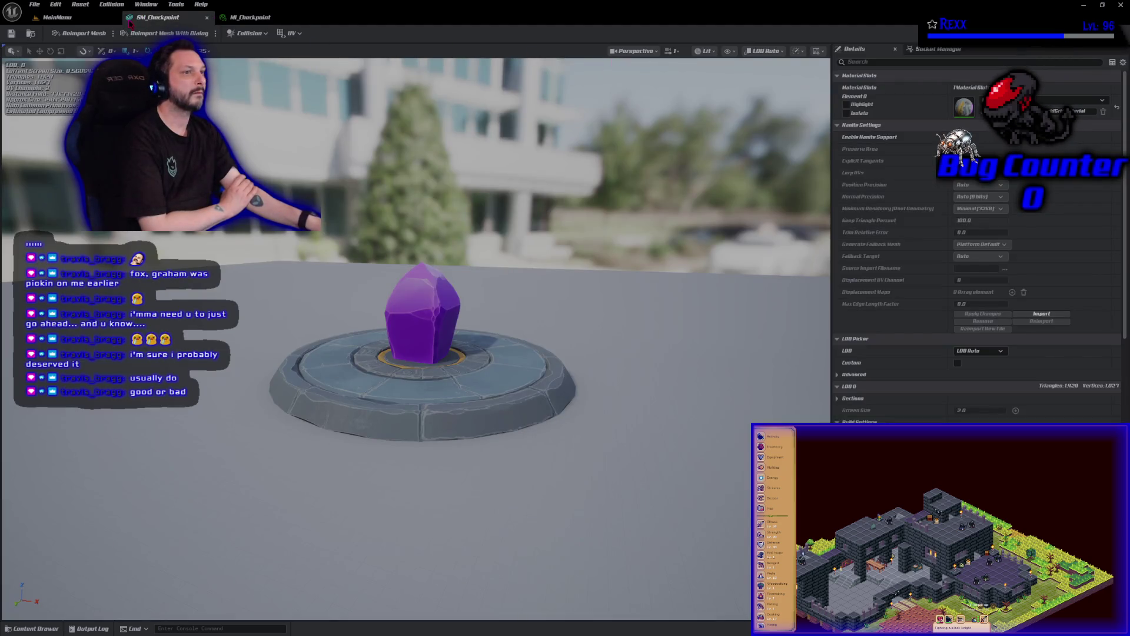
key(ctrl+space)
click(253, 18)
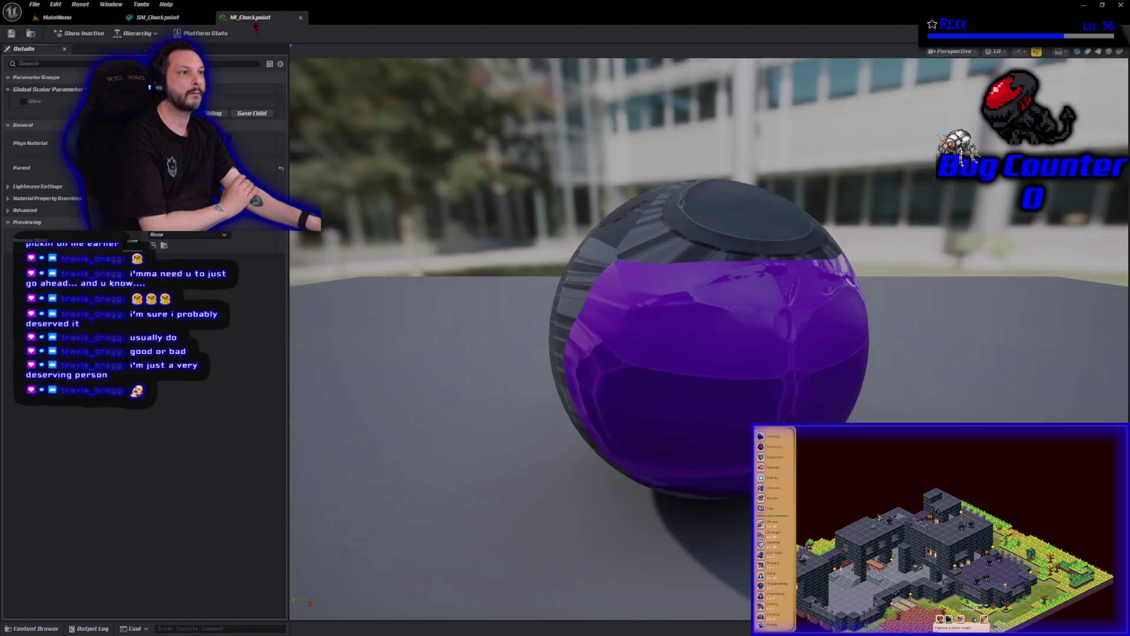
- Preview MI_Checkpoint on SM_Checkpoint, enable the Glow parameter override, and save the instance
click(153, 246)
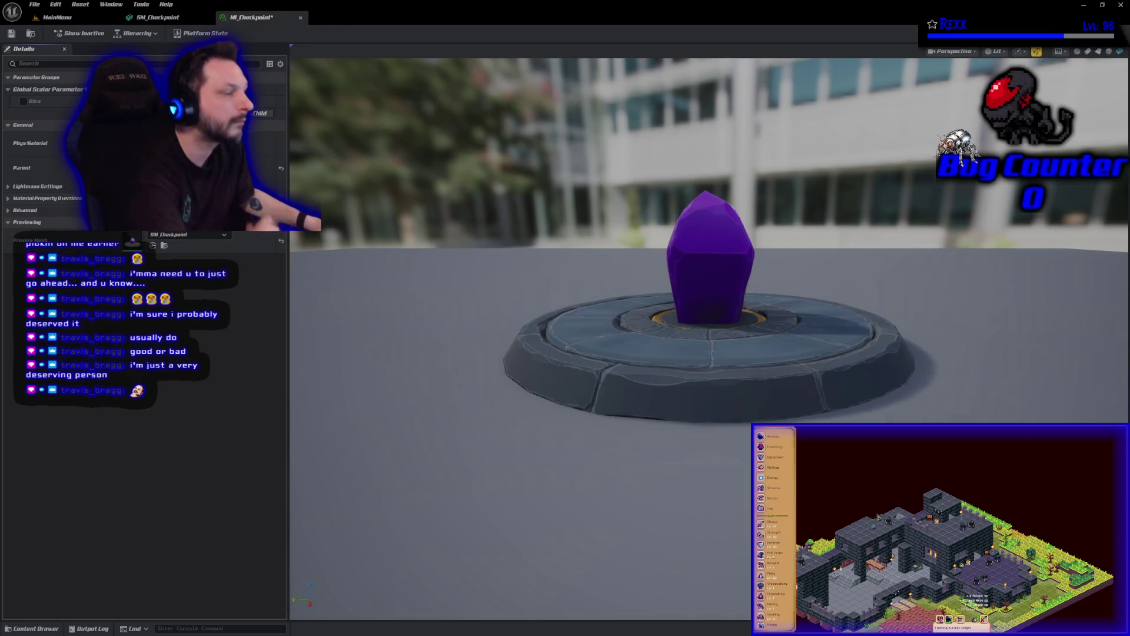
click(11, 33)
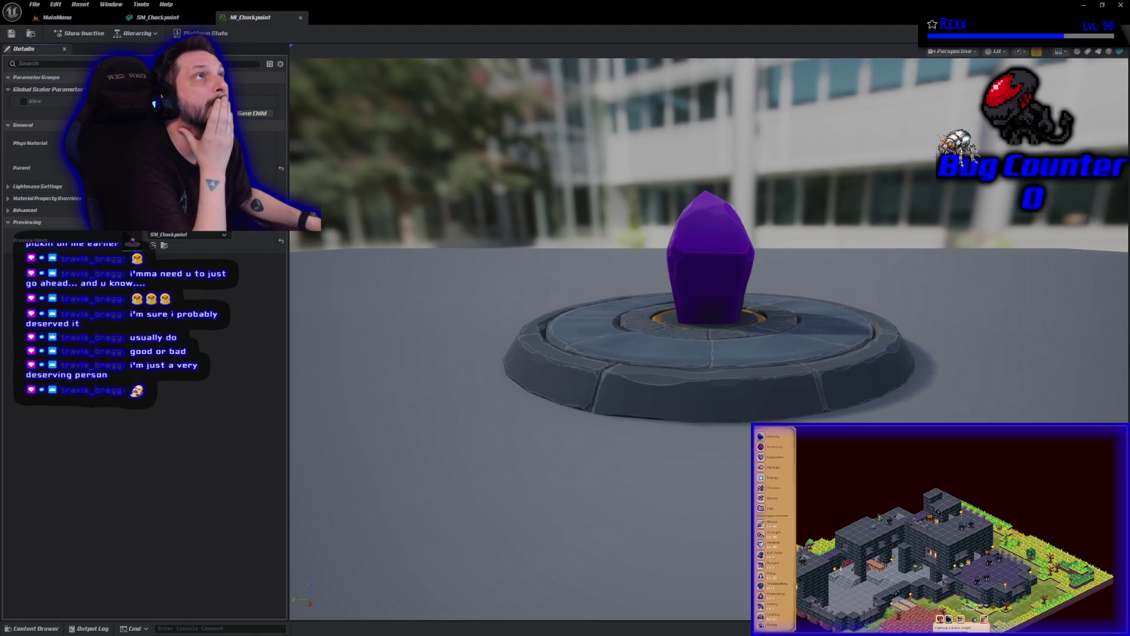
click(24, 102)
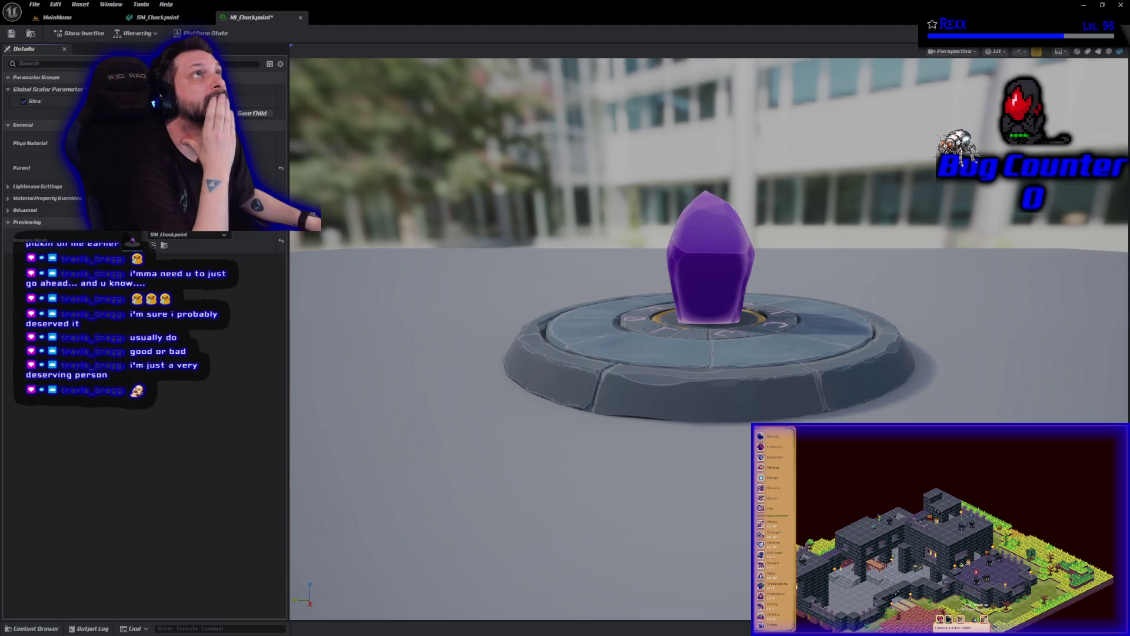
click(12, 35)
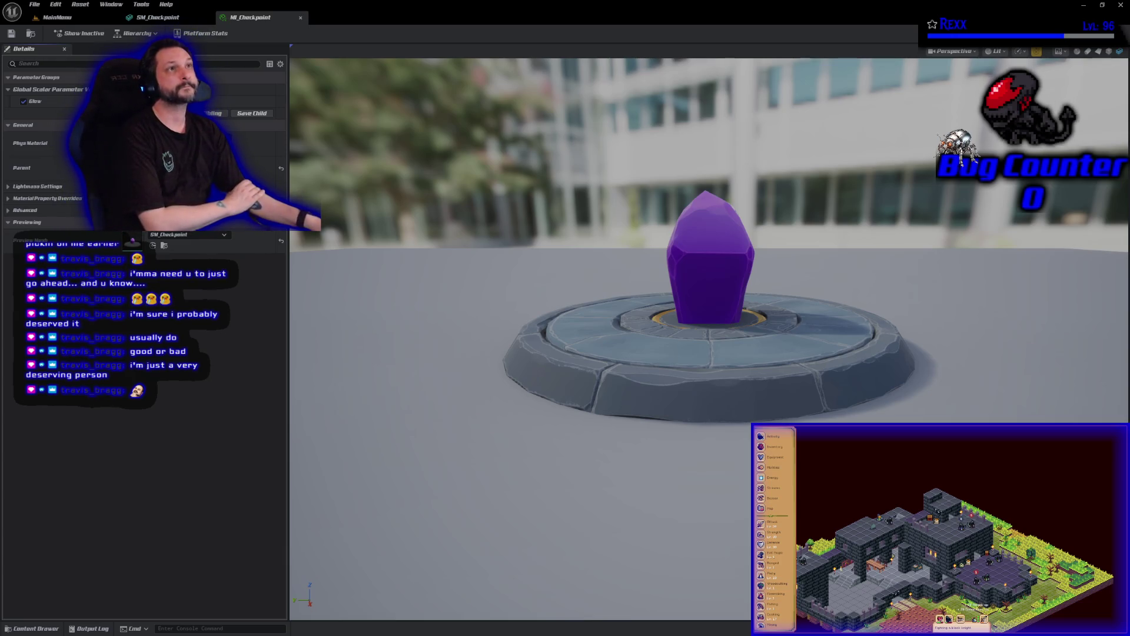
key(super+Down)
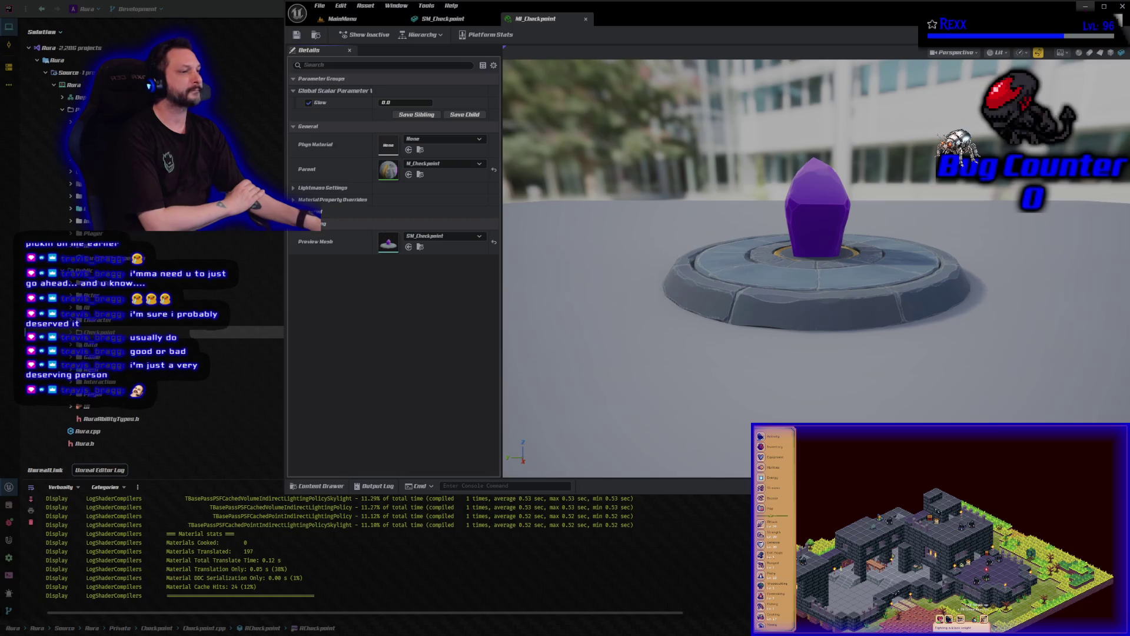
- Move the Unreal window aside to review Checkpoint.cpp, then return to MI_Checkpoint
mouse_move(897, 13)
mouse_down()
mouse_move(686, 542)
mouse_move(683, 517)
mouse_move(836, 84)
mouse_up()
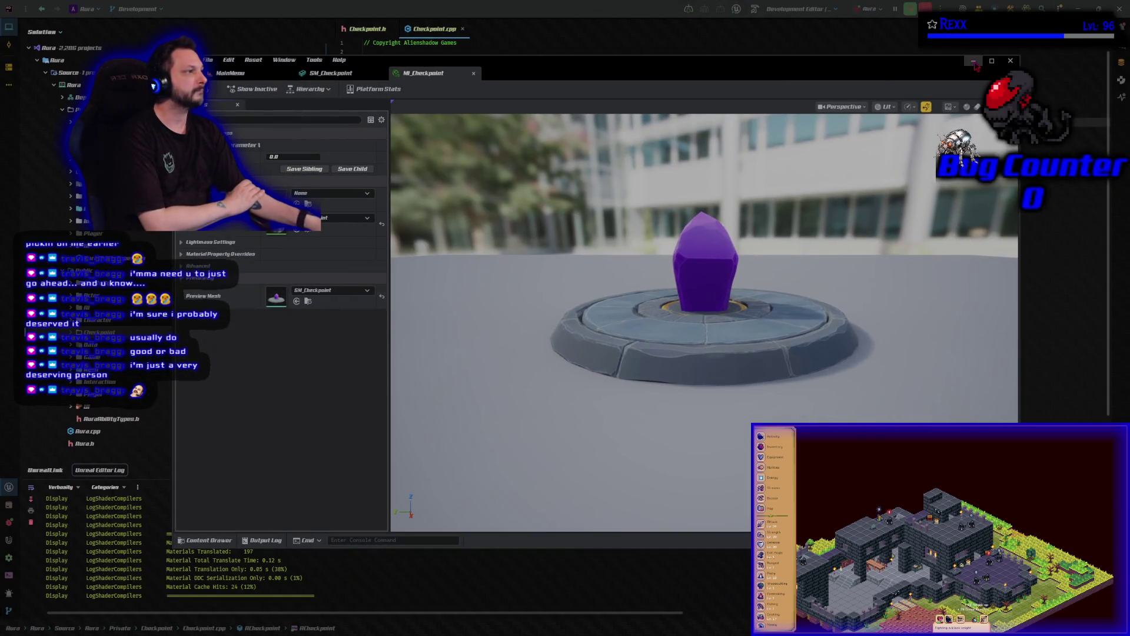
key(super+Down)
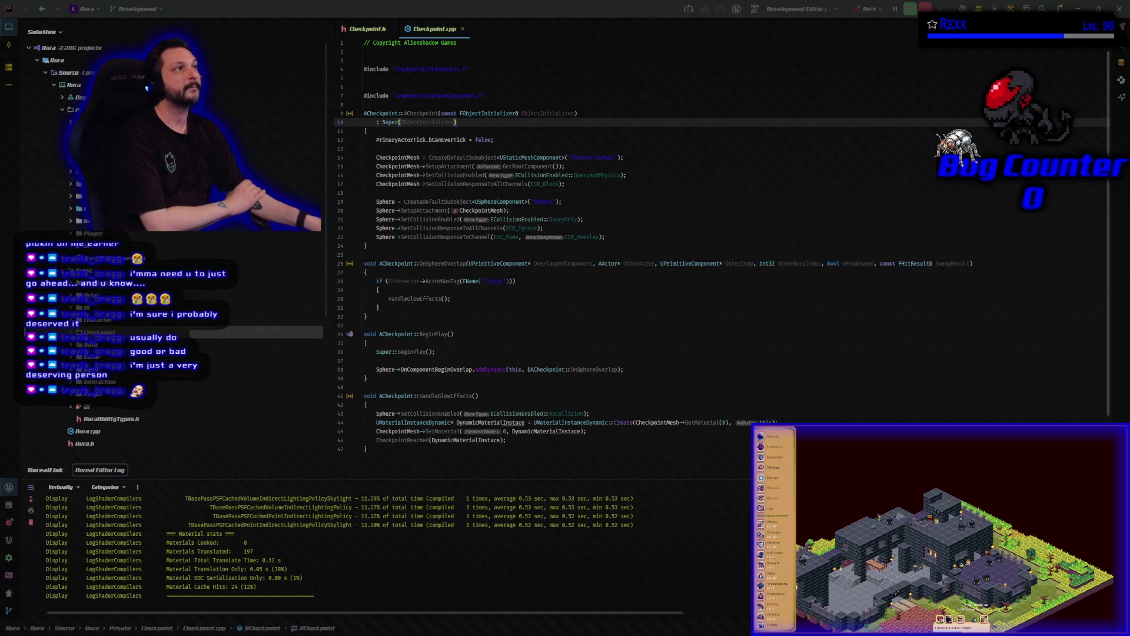
scroll(553, 434, down, 2)
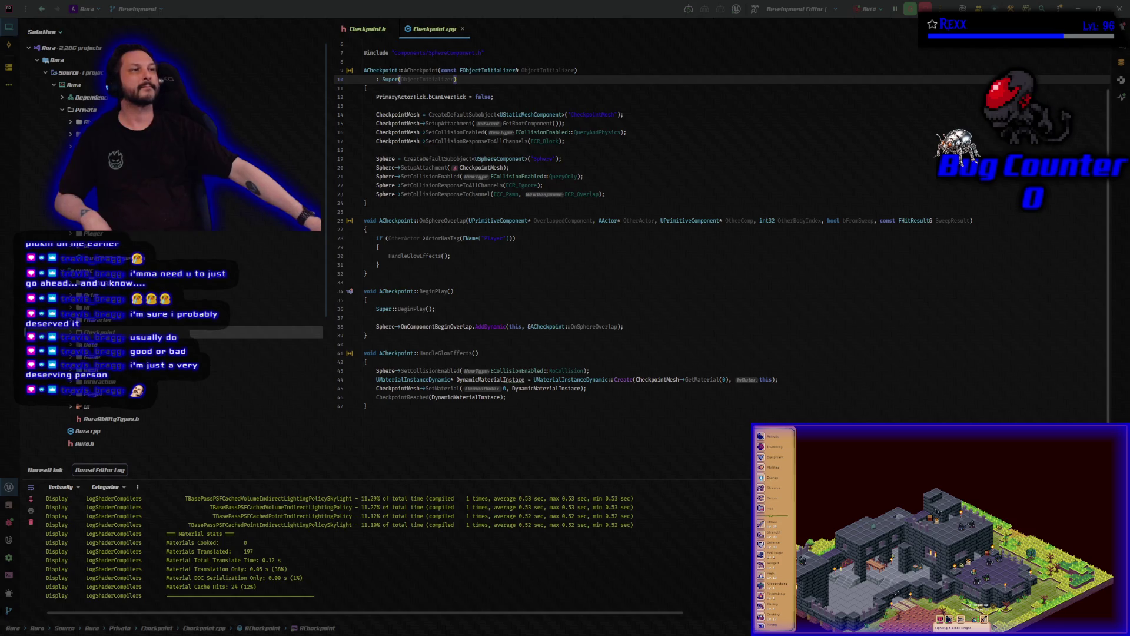
key(alt+Tab)
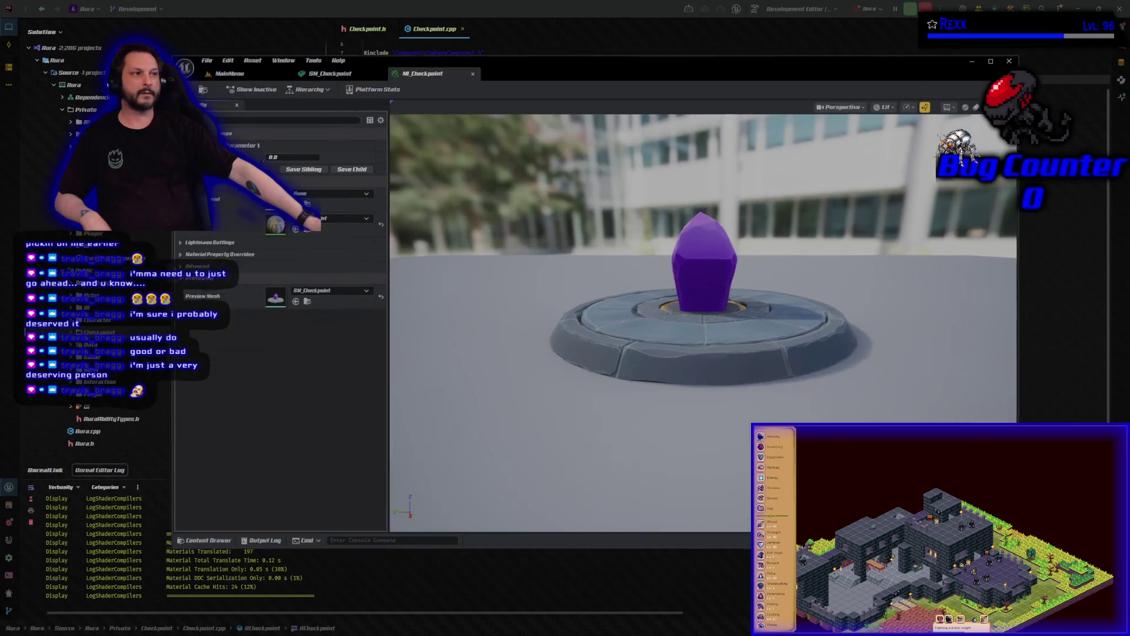
- Maximize the material editor and browse the Content Browser to the Blueprints folder
click(992, 60)
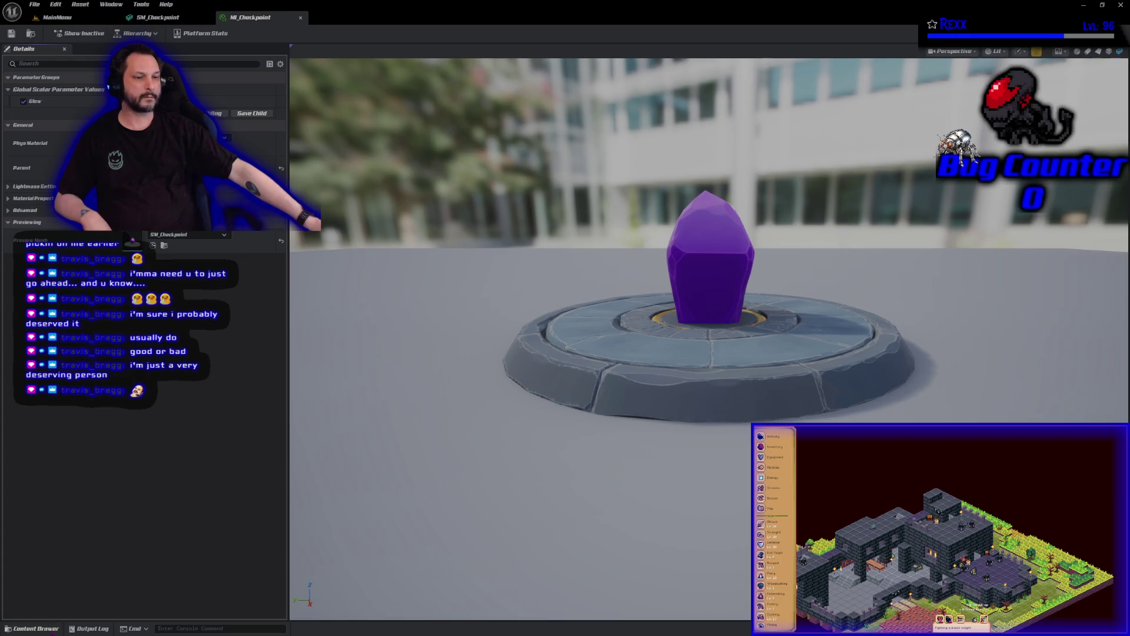
click(35, 628)
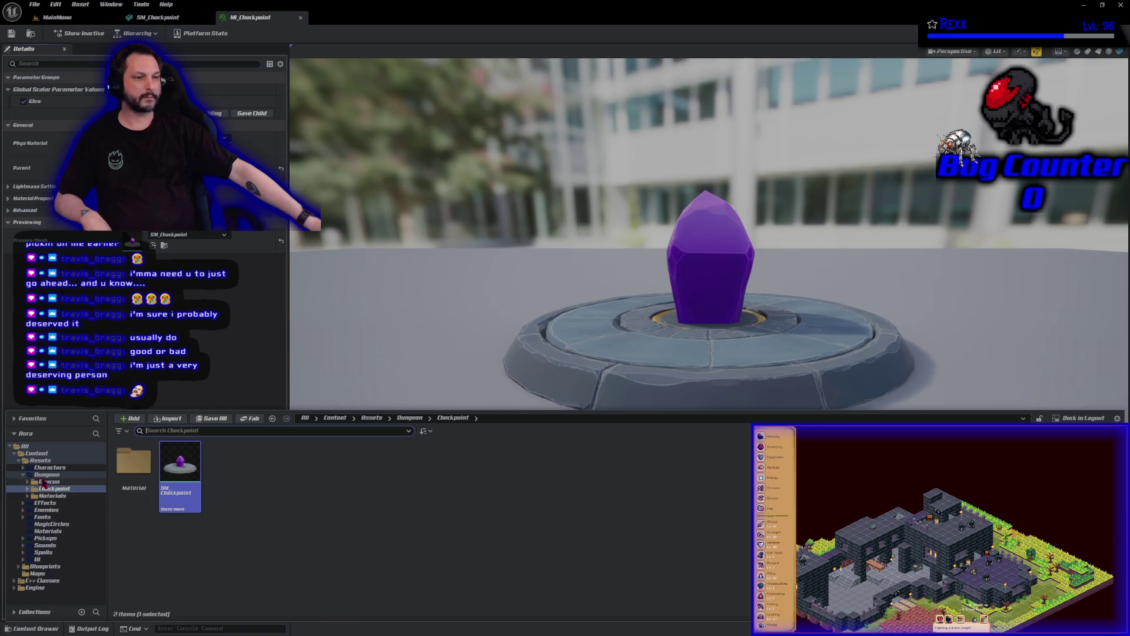
click(18, 460)
click(44, 467)
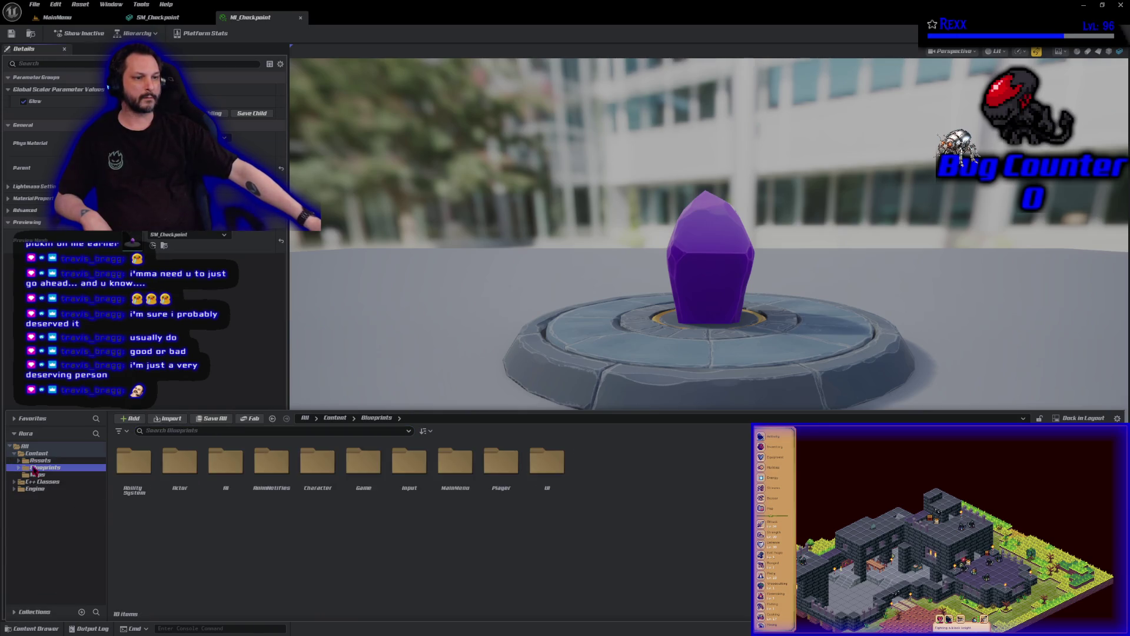
- Create a Checkpoint folder inside Blueprints and open its asset-creation menu
right_click(632, 464)
click(678, 160)
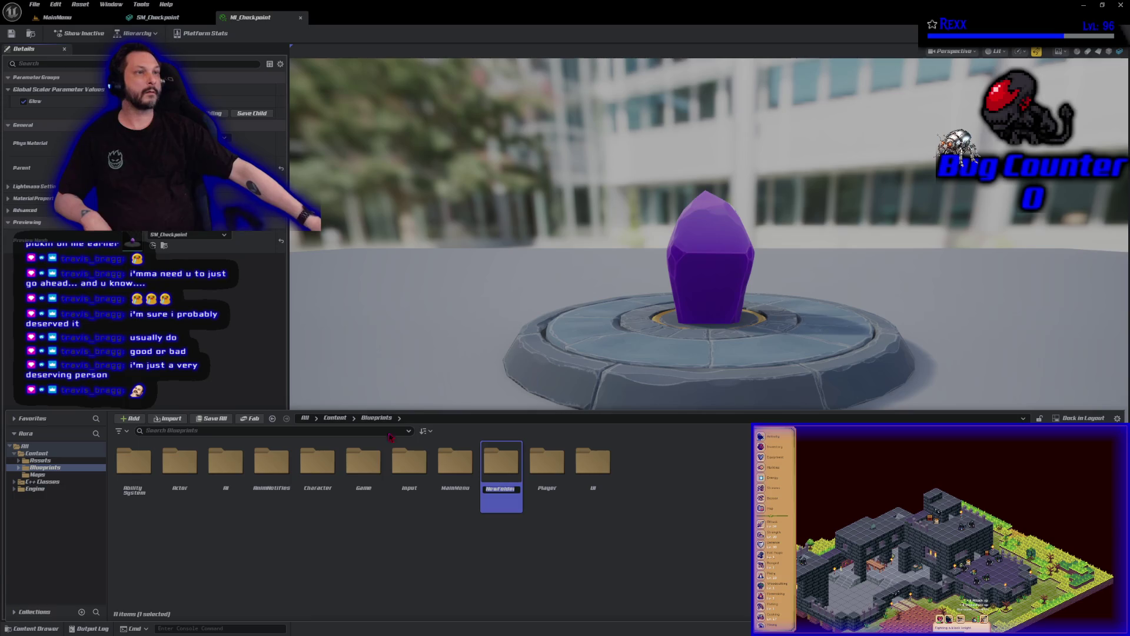
text(Chieckpoint)
key(Return)
key(Return)
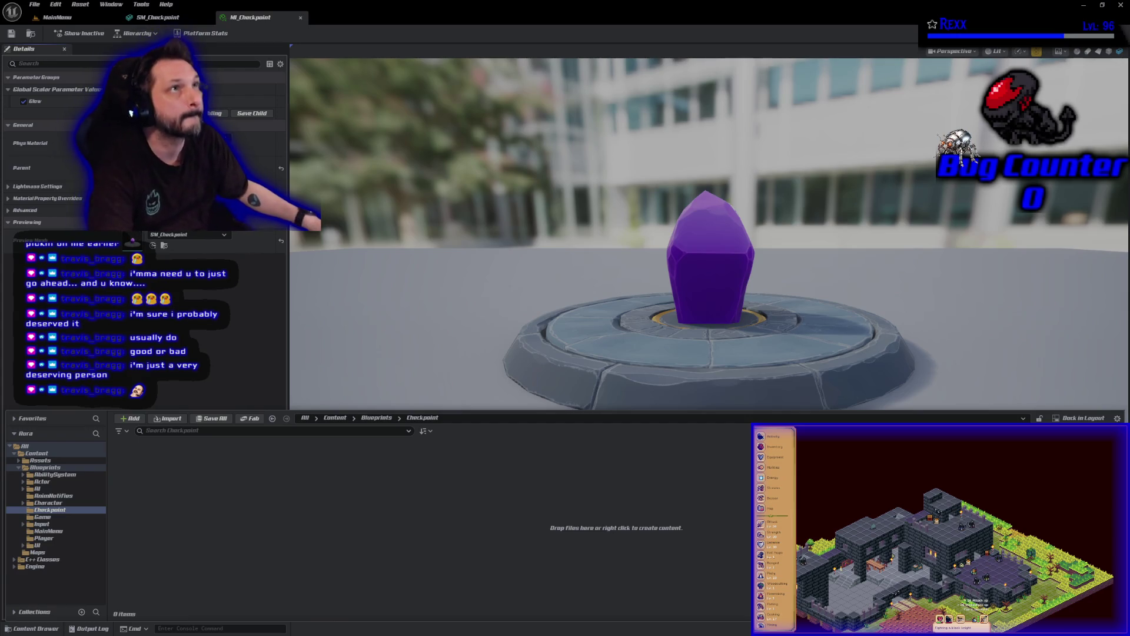
right_click(376, 564)
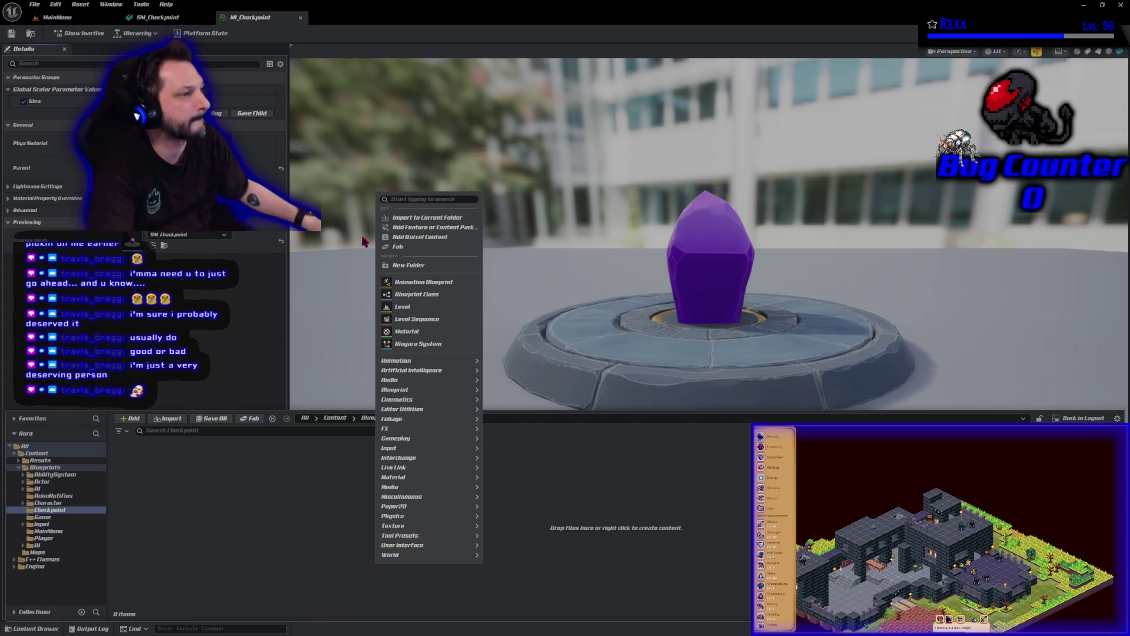
- Create a Blueprint Class with parent class Checkpoint, named BP_Checkpoint
click(431, 297)
text(a)
text(kpoint)
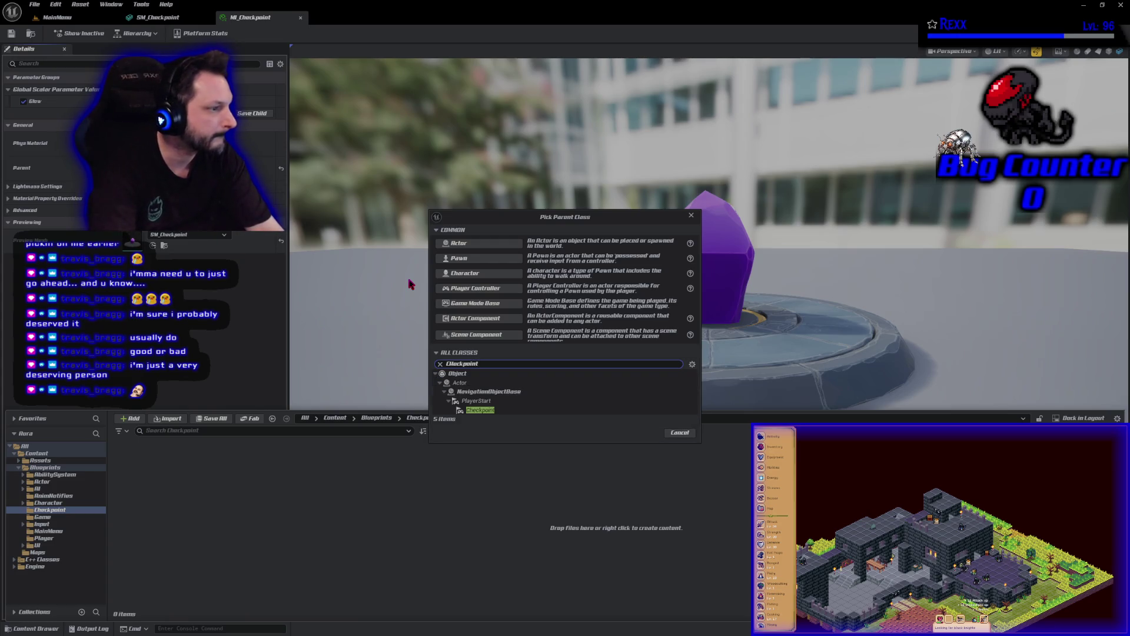
click(512, 410)
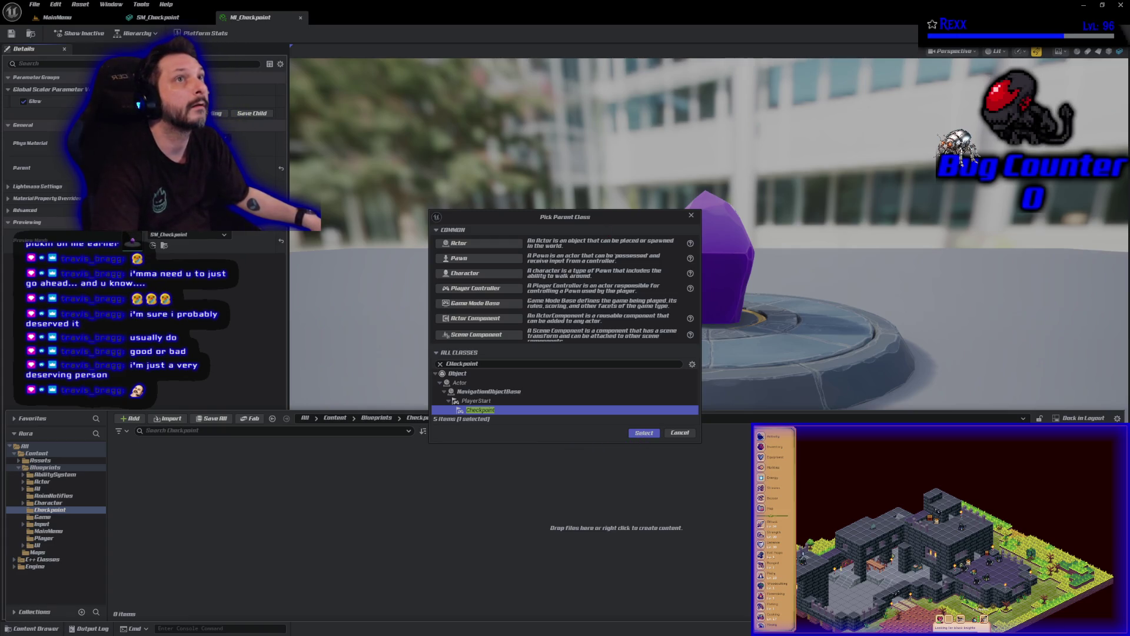
click(643, 434)
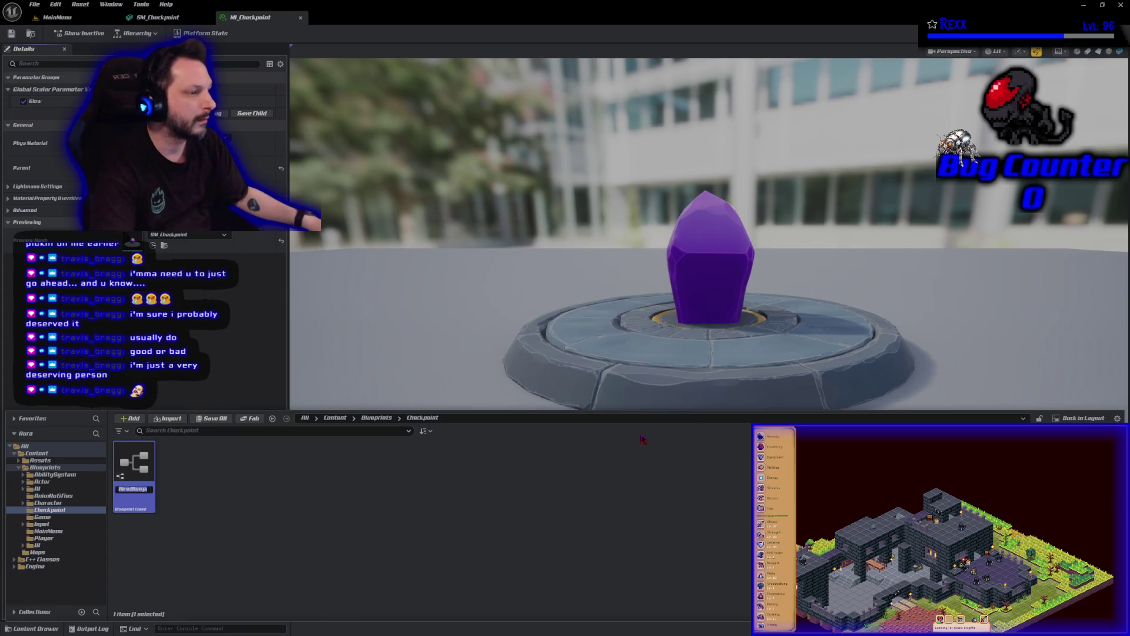
text(BP)
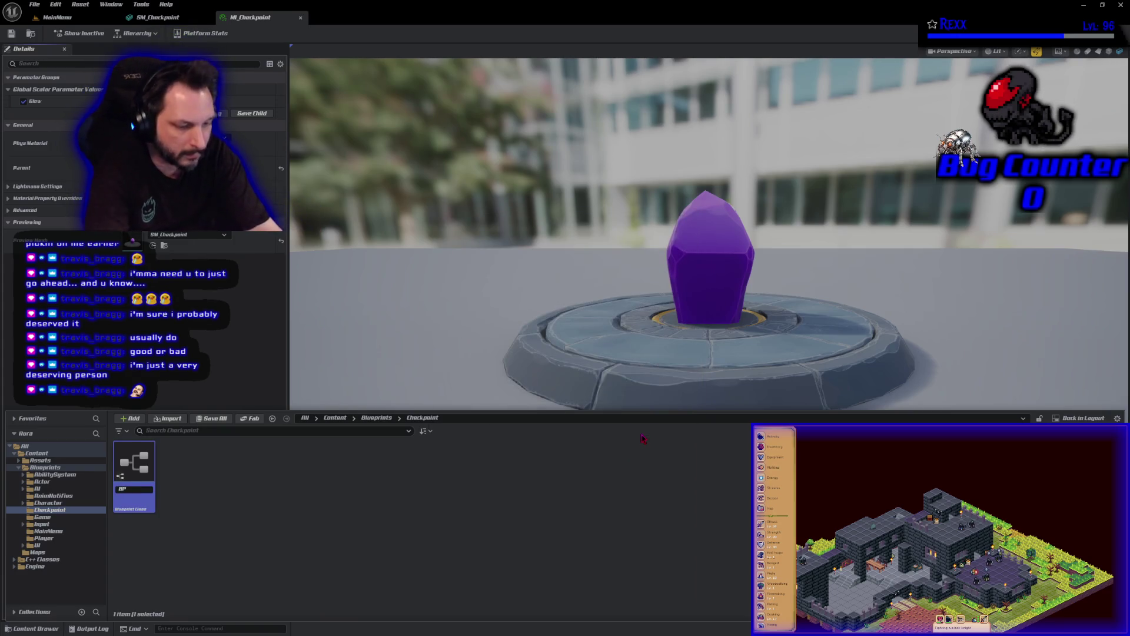
text(_Checkpoint)
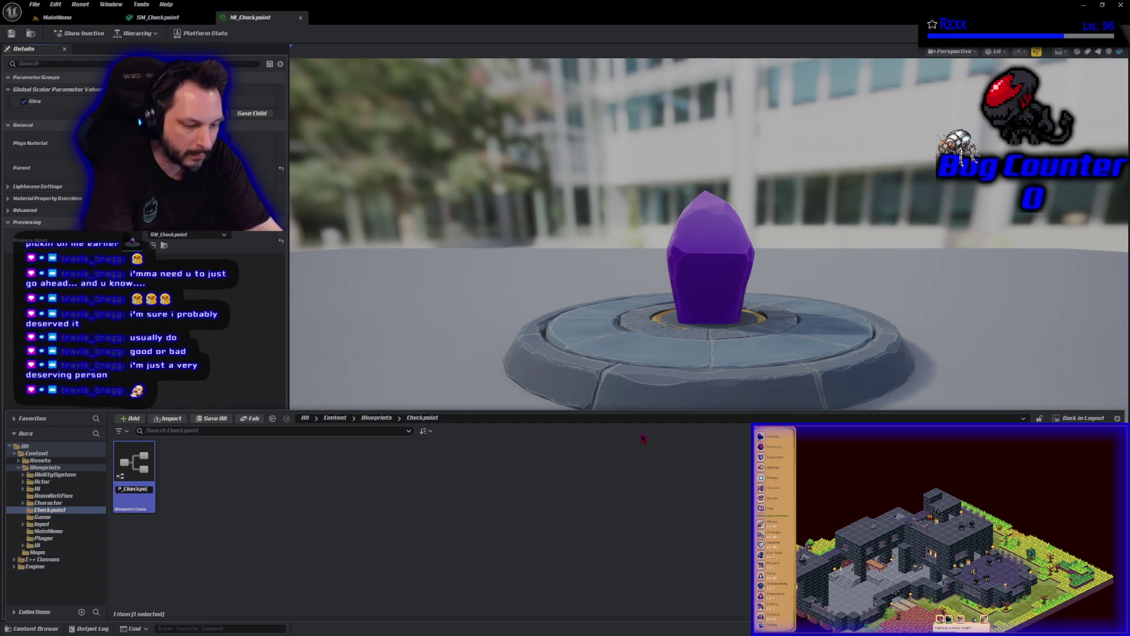
key(Return)
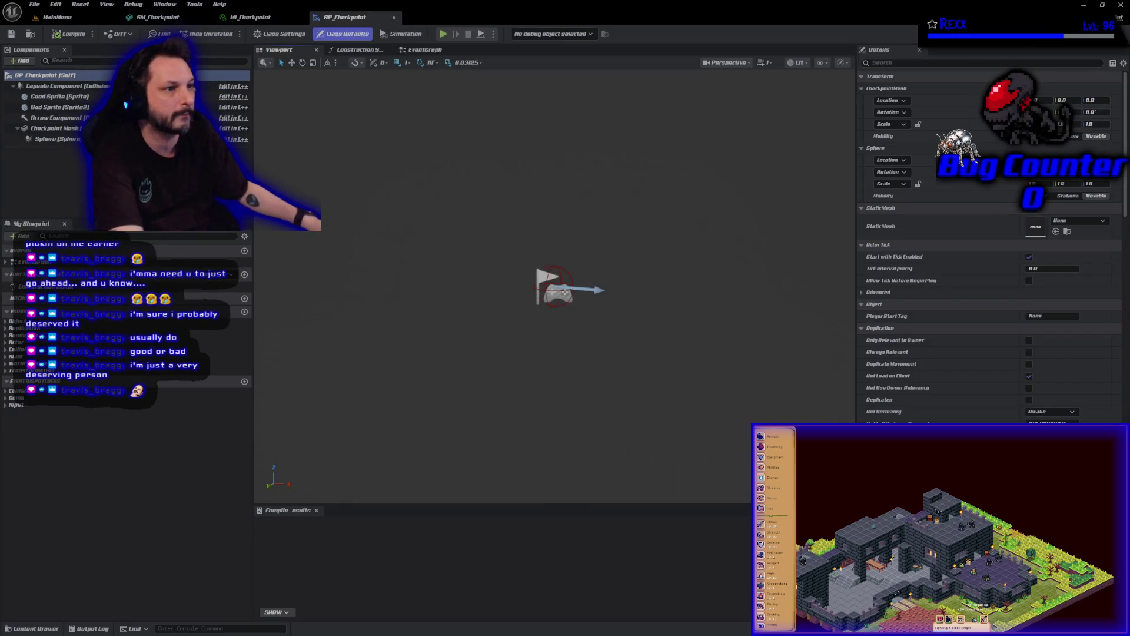
- Assign SM_Checkpoint as the Checkpoint Mesh component's static mesh and compile
click(71, 128)
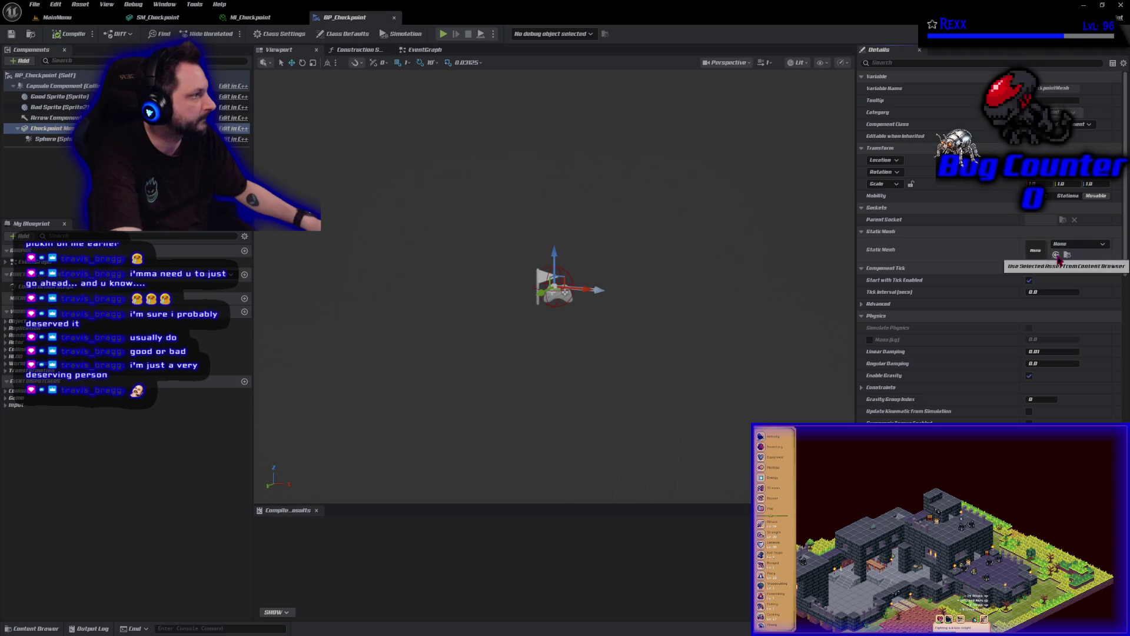
click(1064, 246)
text(chec)
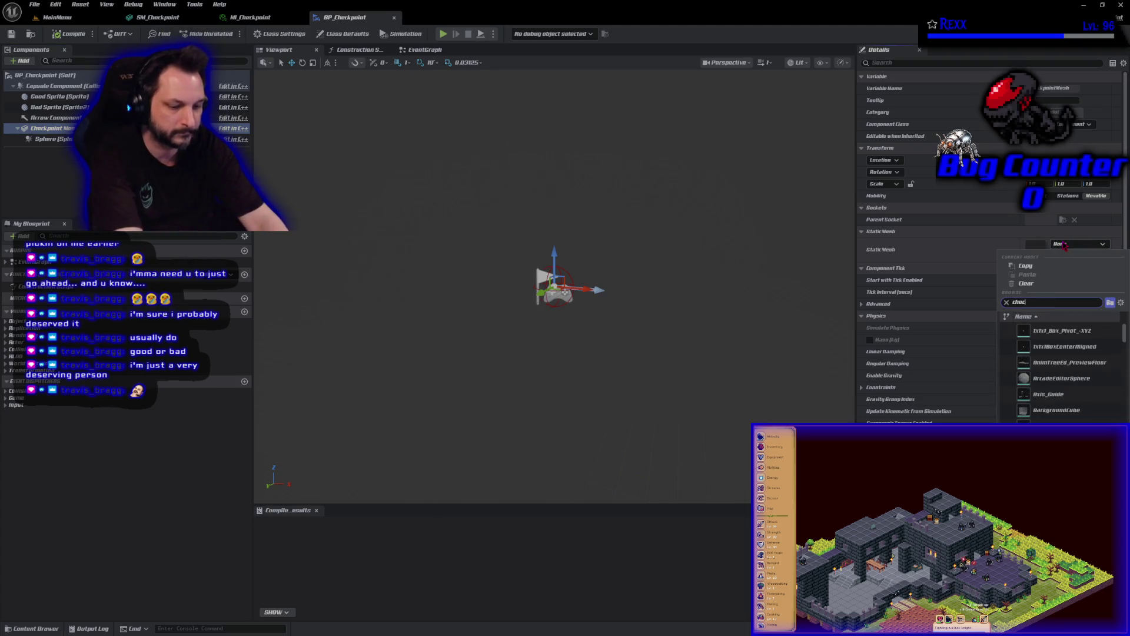
text(kpoint)
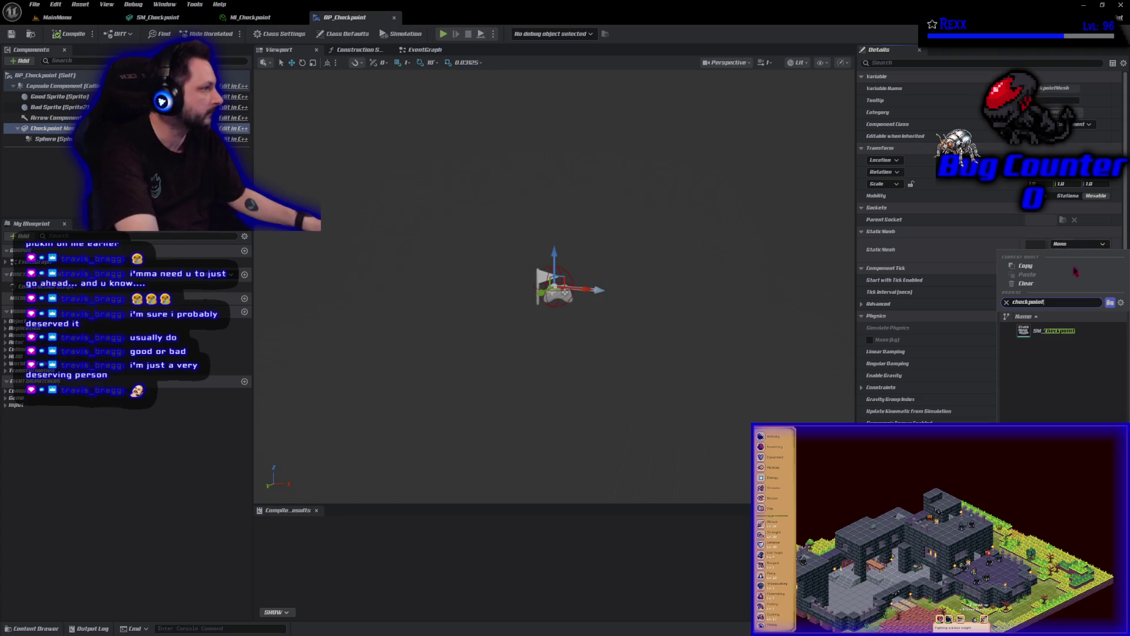
click(1087, 336)
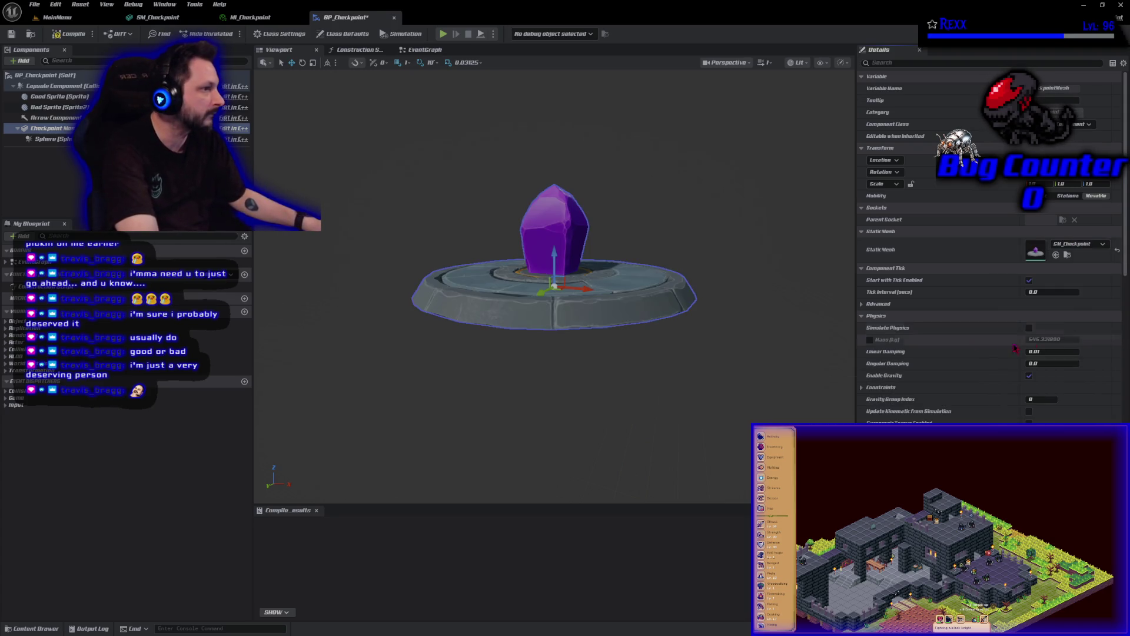
click(56, 35)
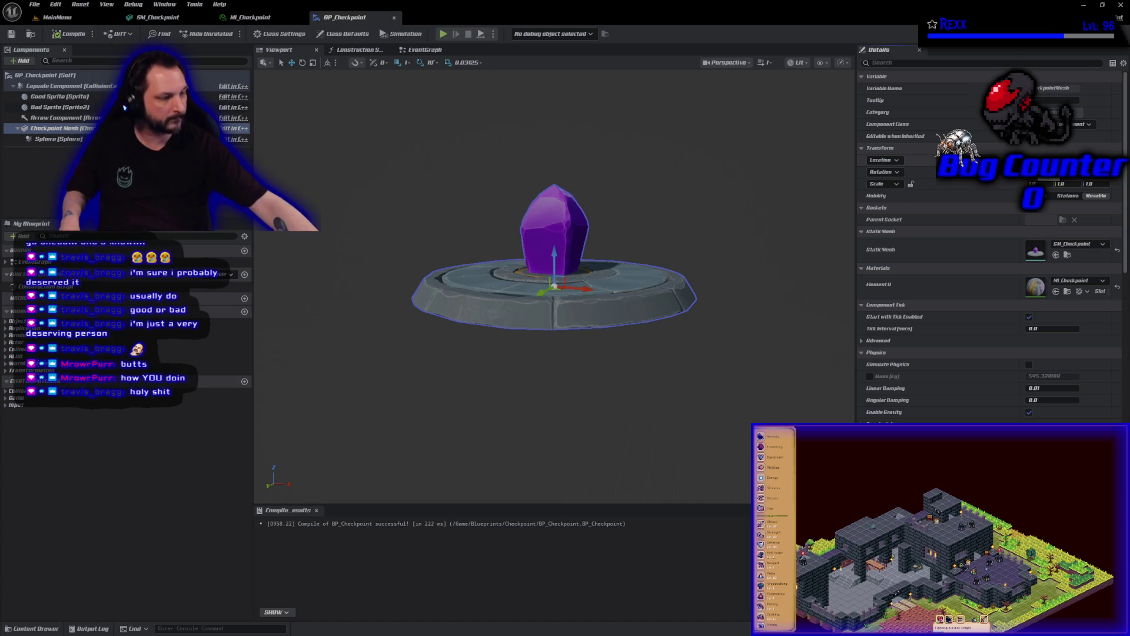
- Undo the mesh move, frame the checkpoint mesh, and select the Sphere component
key(ctrl+z)
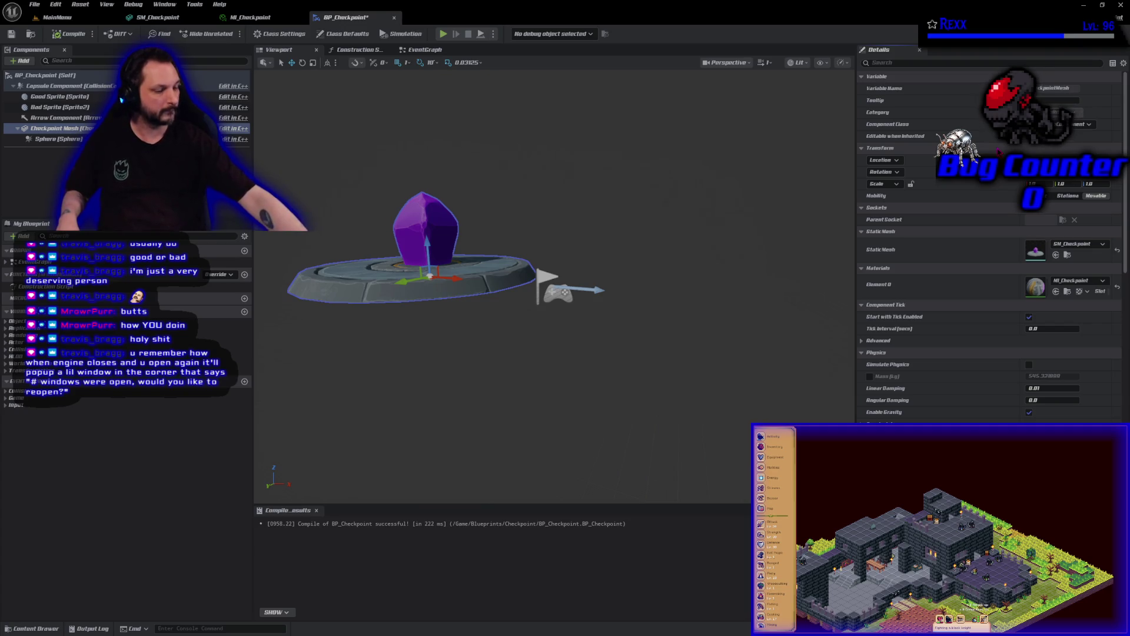
key(f)
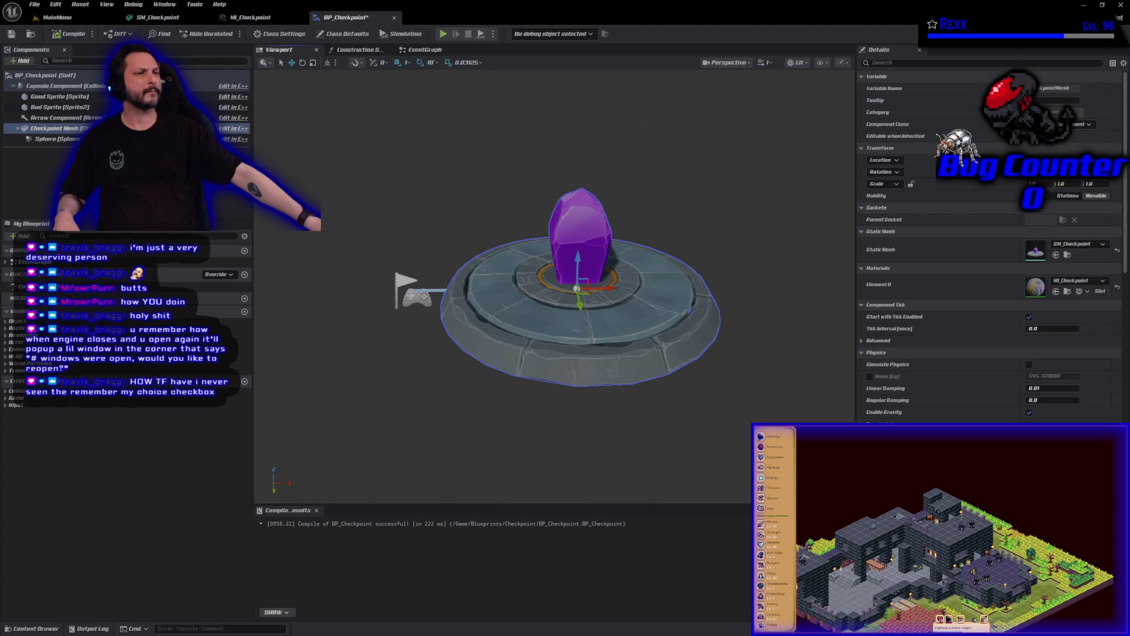
click(52, 138)
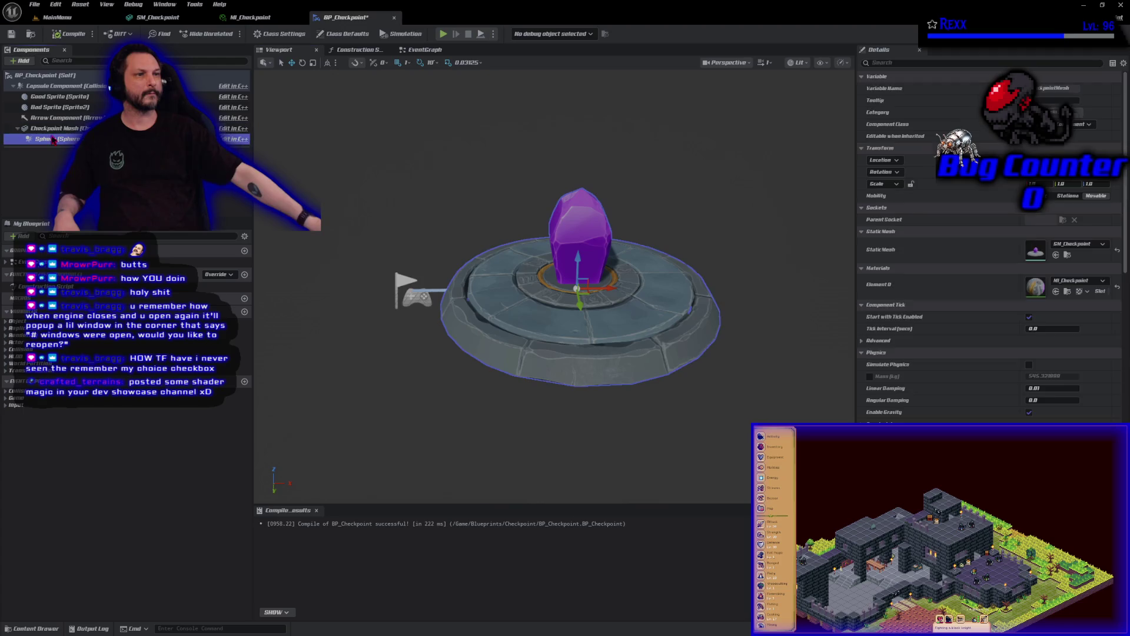
- Try moving the Sphere component beside the crystal, then undo it back to centre
scroll(374, 333, down, 2)
scroll(374, 333, down, 1)
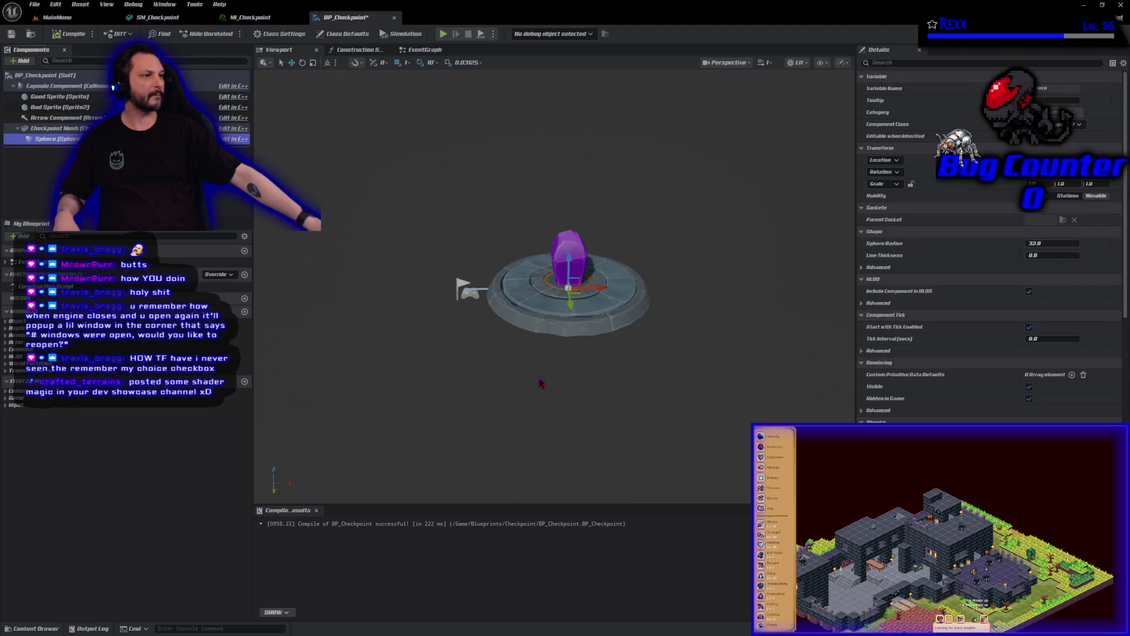
scroll(533, 370, up, 3)
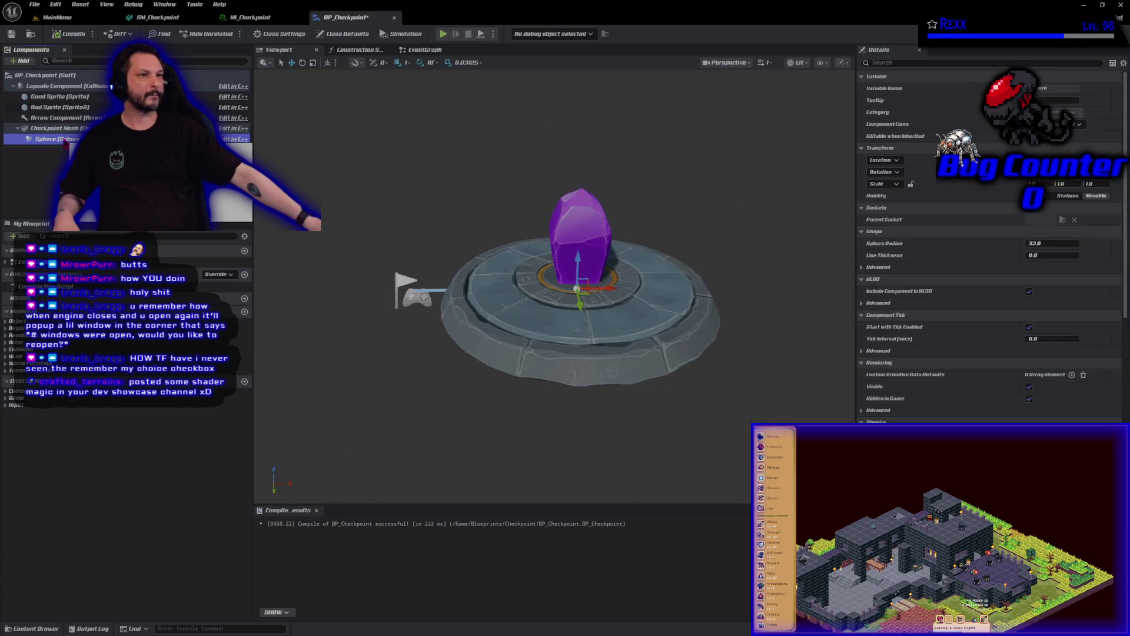
drag(607, 288, 766, 287)
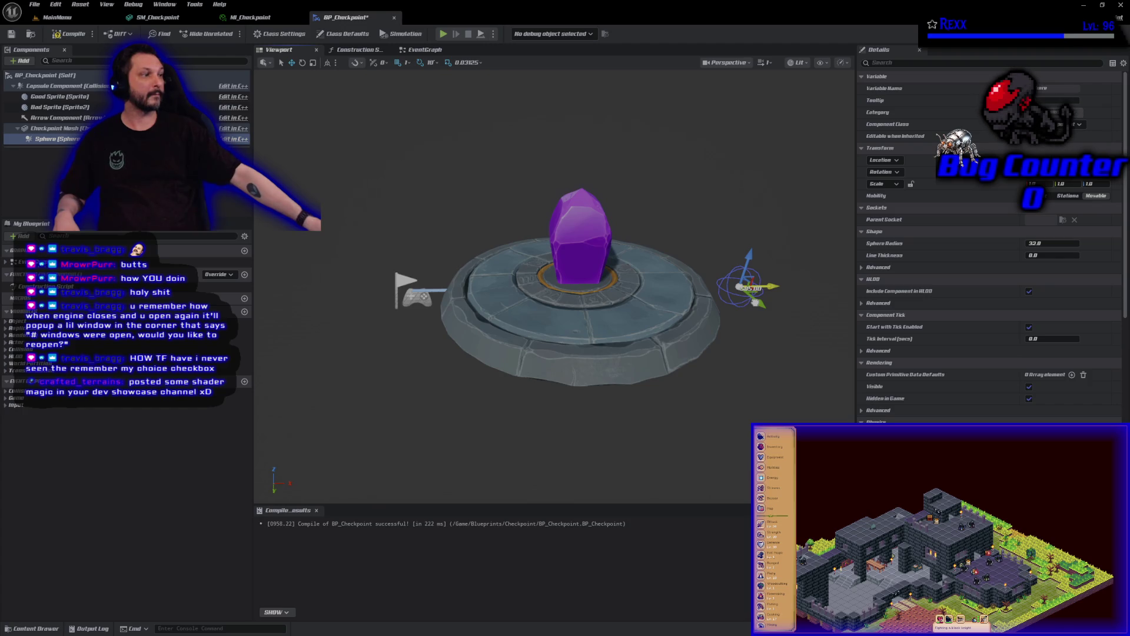
drag(755, 302, 755, 301)
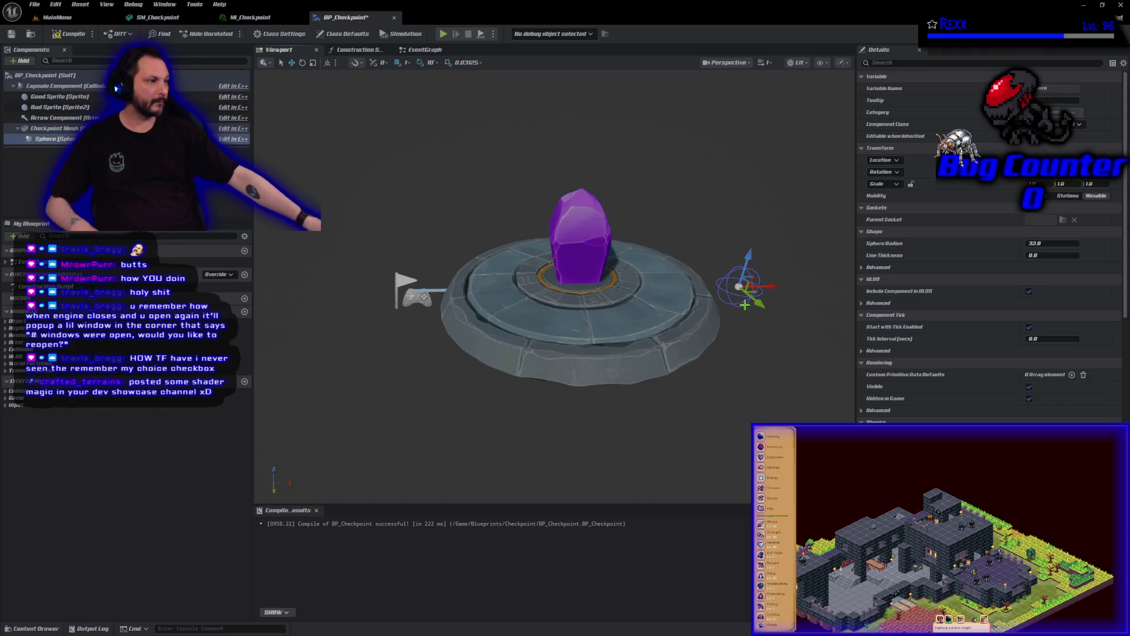
key(ctrl+z)
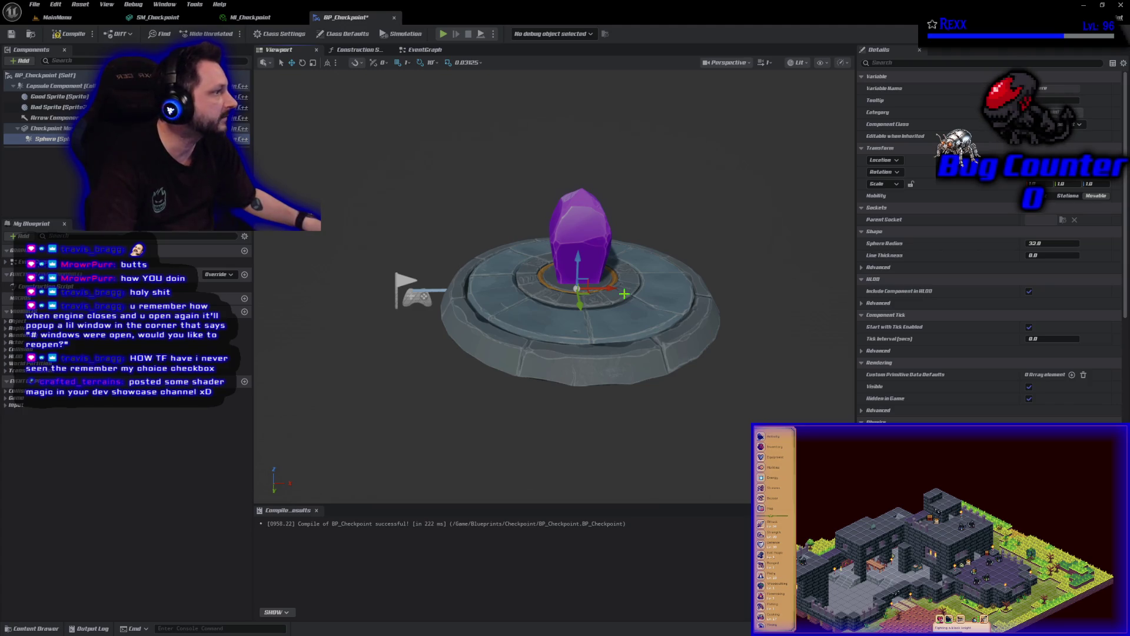
- Set the Sphere Radius to 250 and save BP_Checkpoint
click(1031, 243)
text(250)
key(Return)
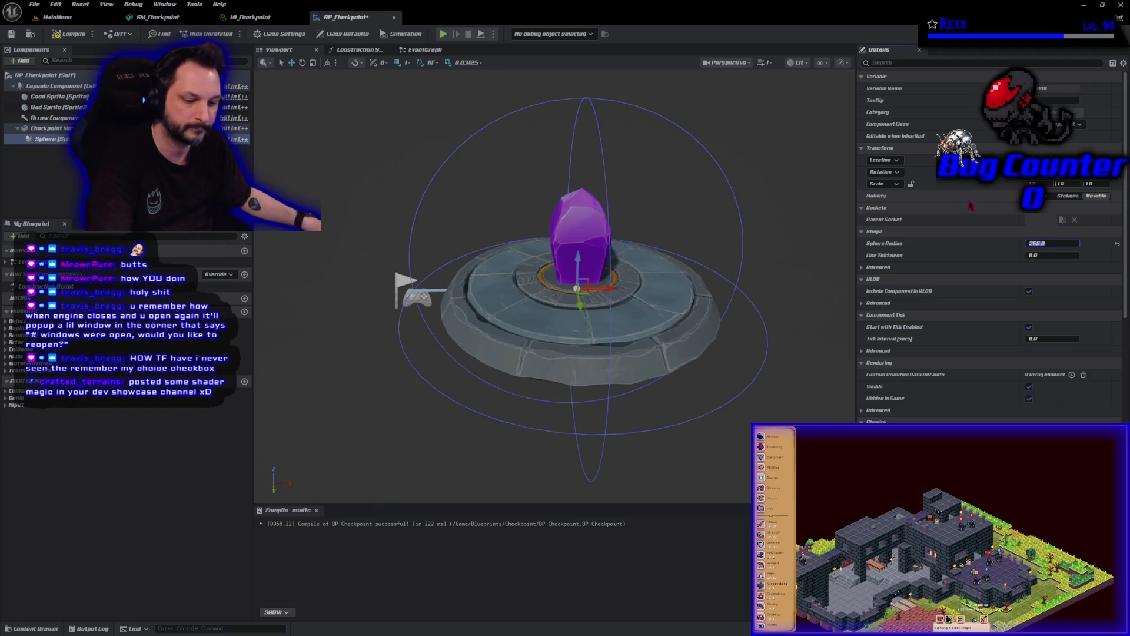
key(ctrl+s)
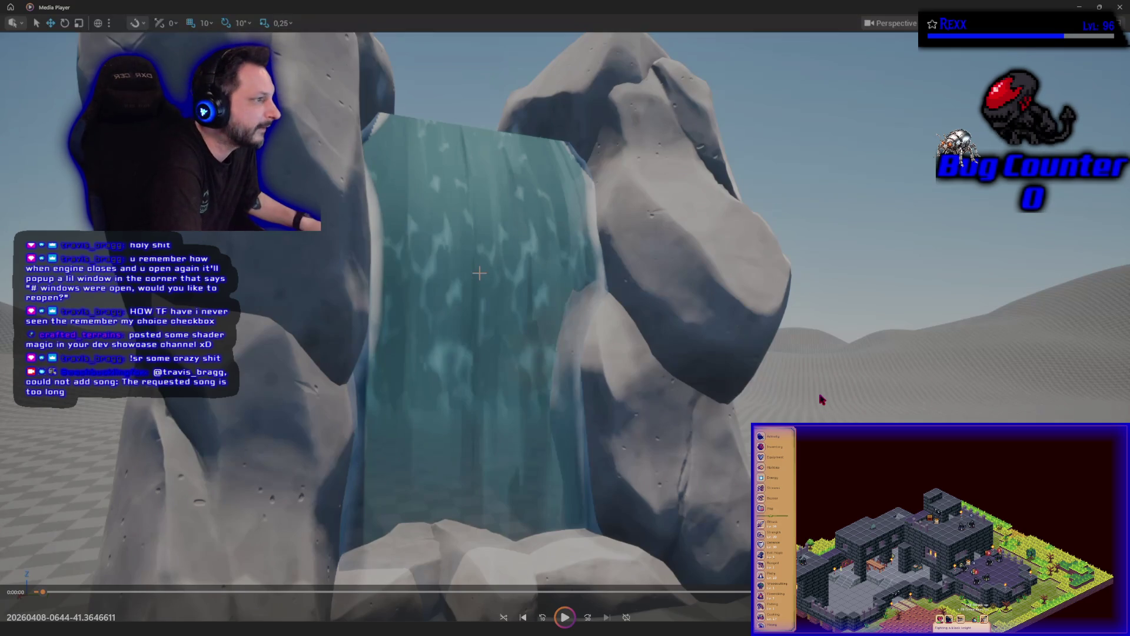
click(1120, 6)
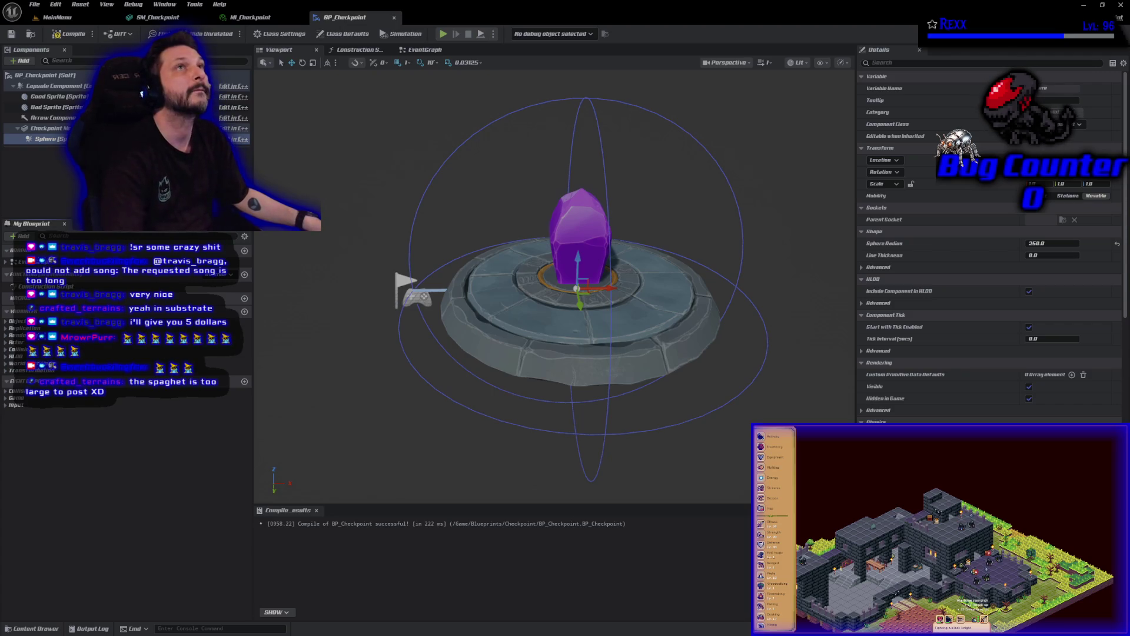
- Inspect the Capsule Component, then select Checkpoint Mesh and open the viewport view-type list
click(82, 87)
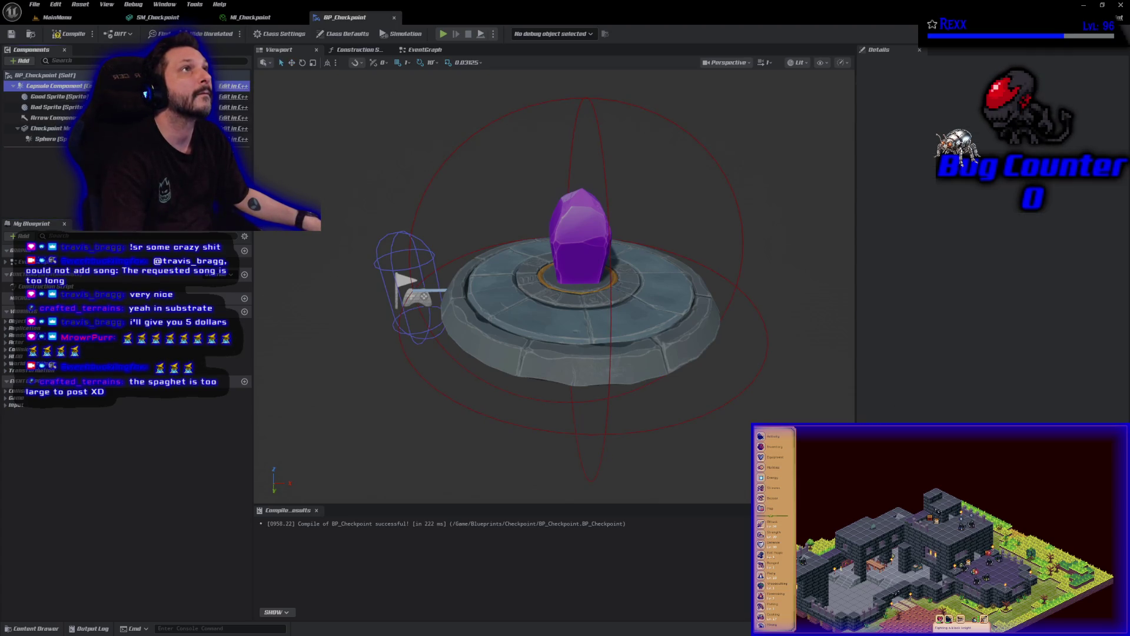
click(50, 128)
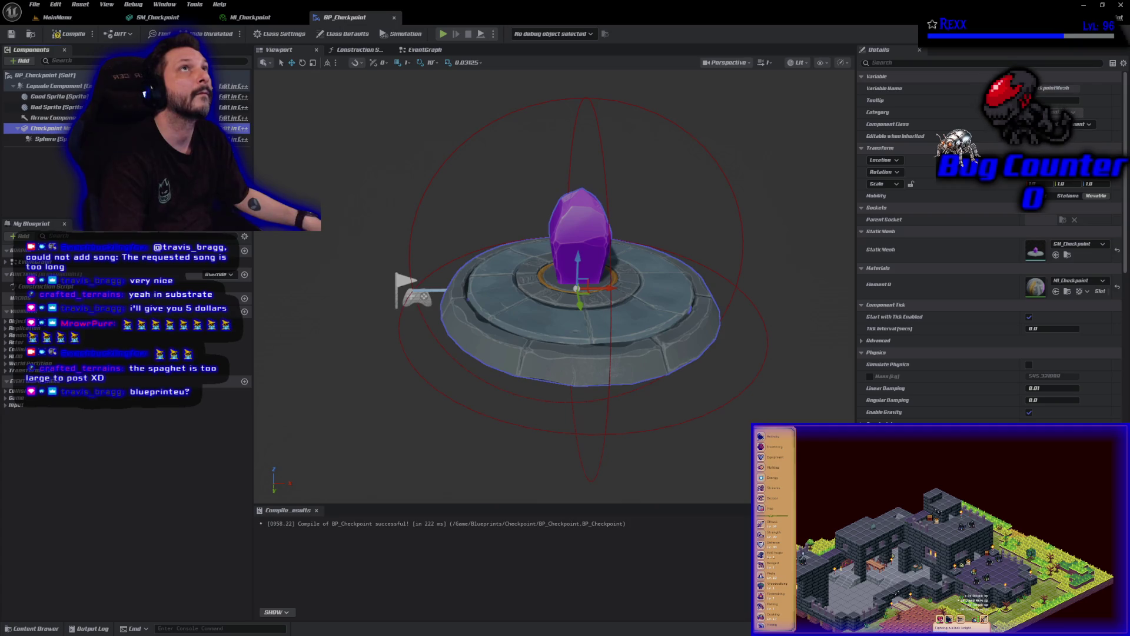
click(724, 63)
- Switch the viewport to Right, drag the crystal mesh down along Z, and compile
click(743, 146)
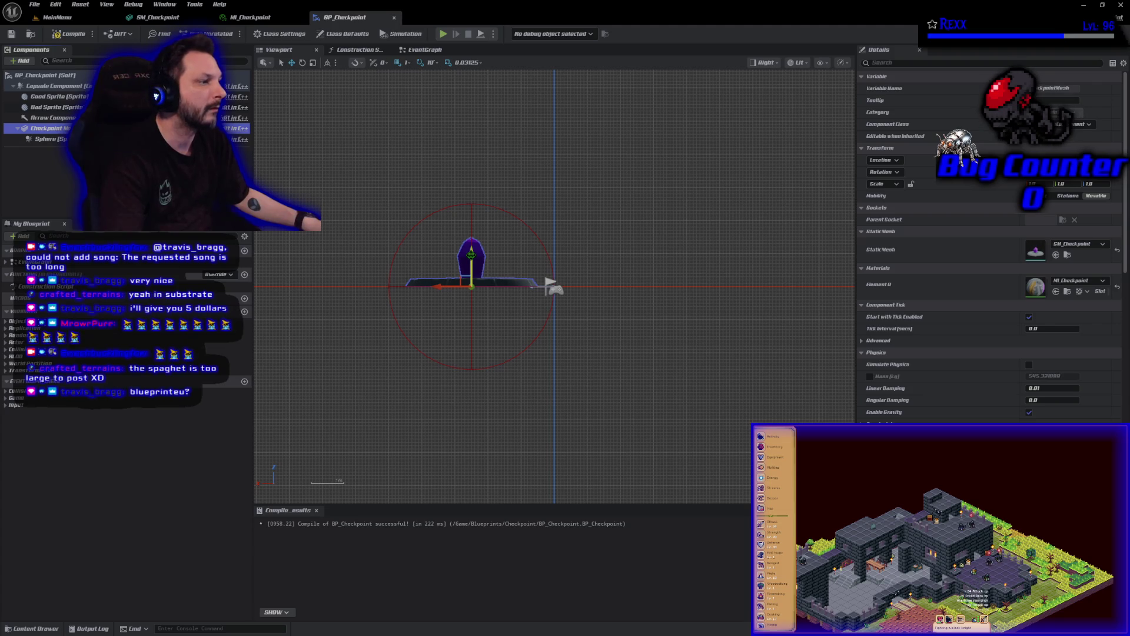
scroll(500, 333, up, 4)
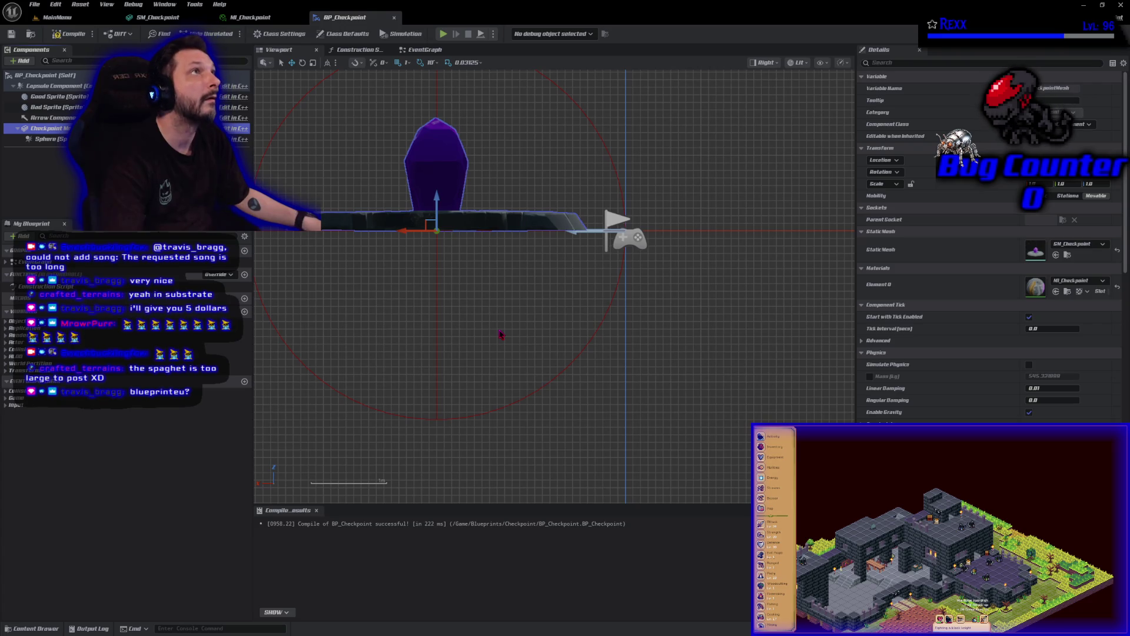
drag(437, 197, 438, 307)
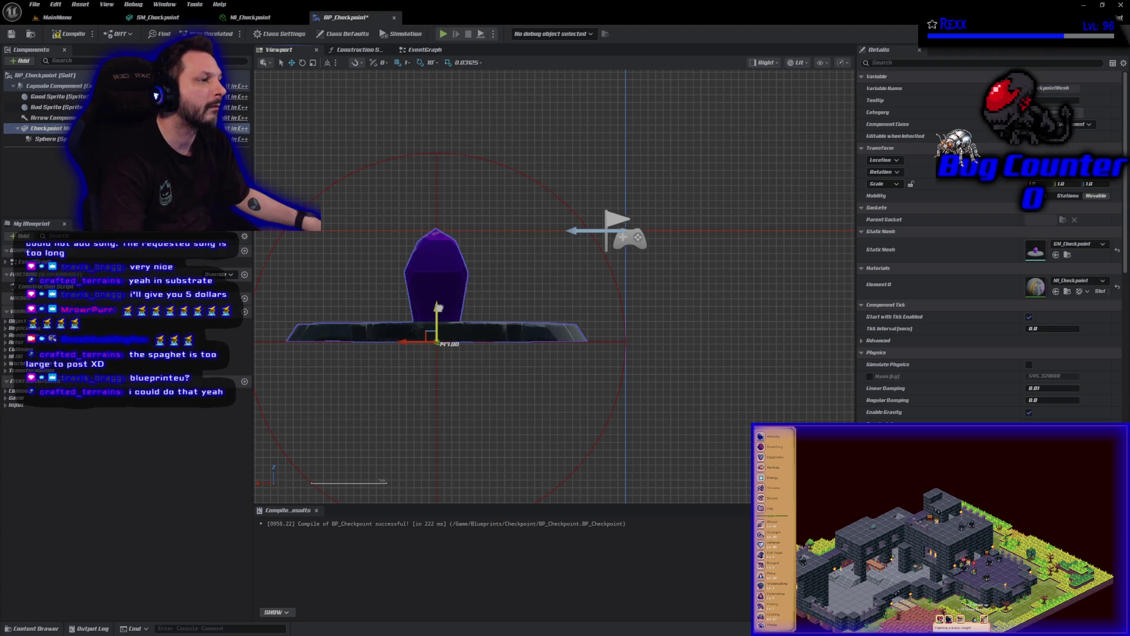
drag(438, 307, 438, 307)
click(66, 33)
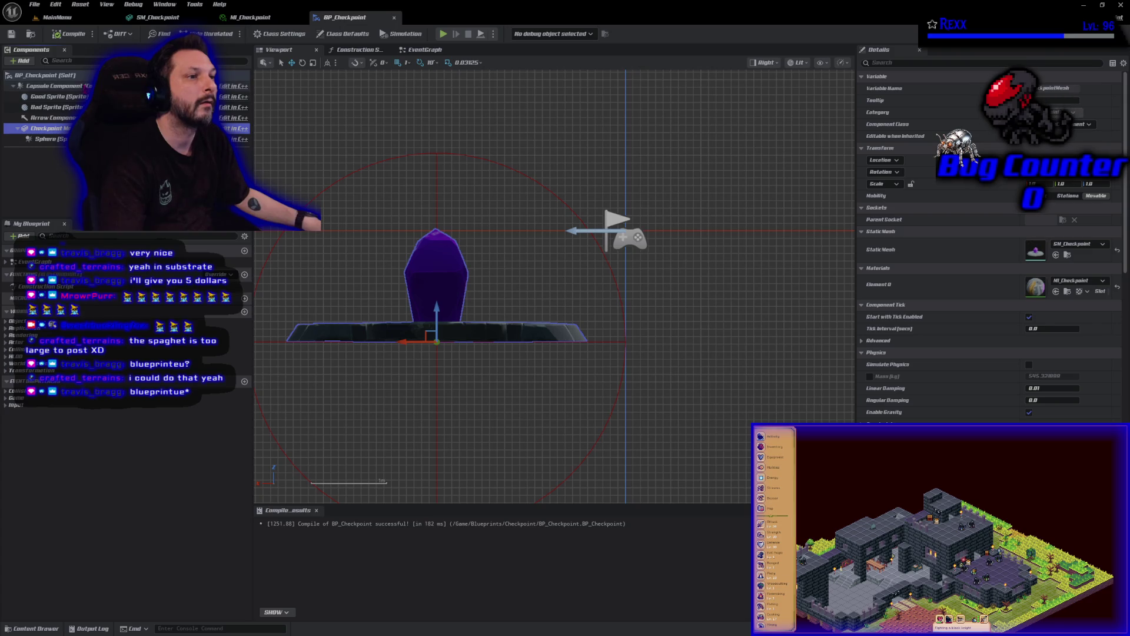
- Raise the checkpoint crystal mesh back up along Z and select the Sphere component
click(177, 86)
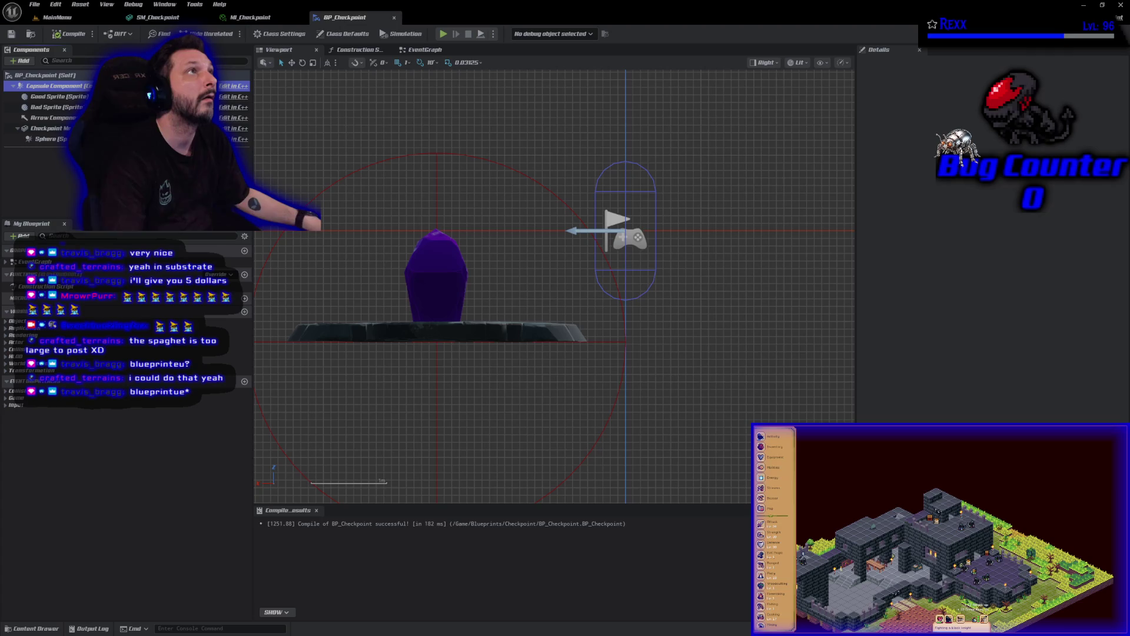
click(429, 301)
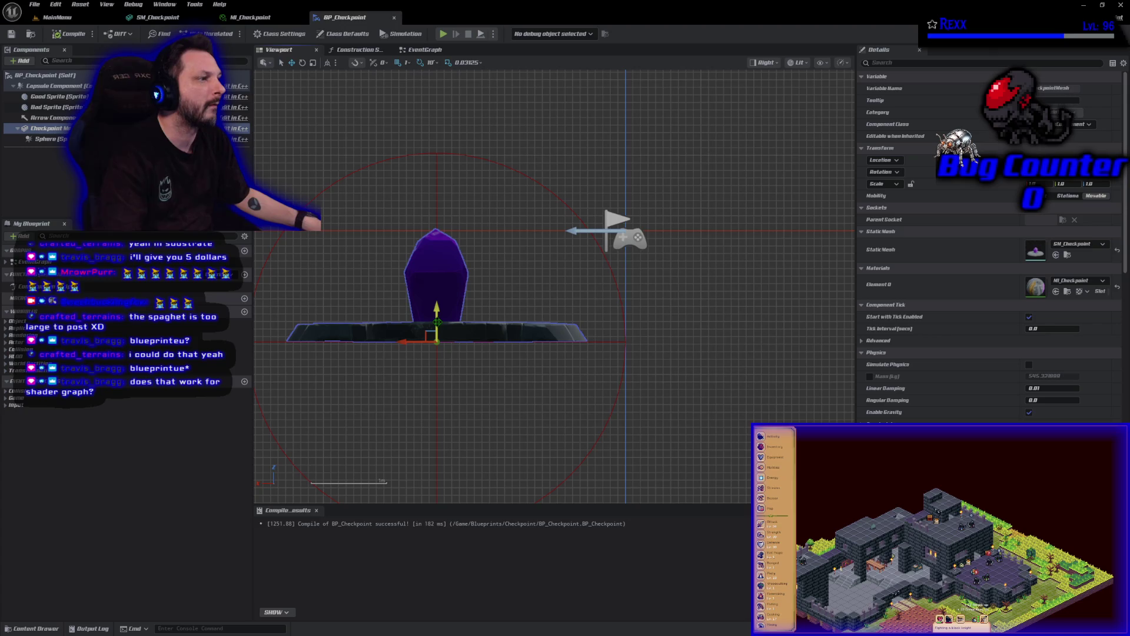
mouse_move(437, 322)
mouse_down()
mouse_move(445, 256)
mouse_move(447, 281)
mouse_up()
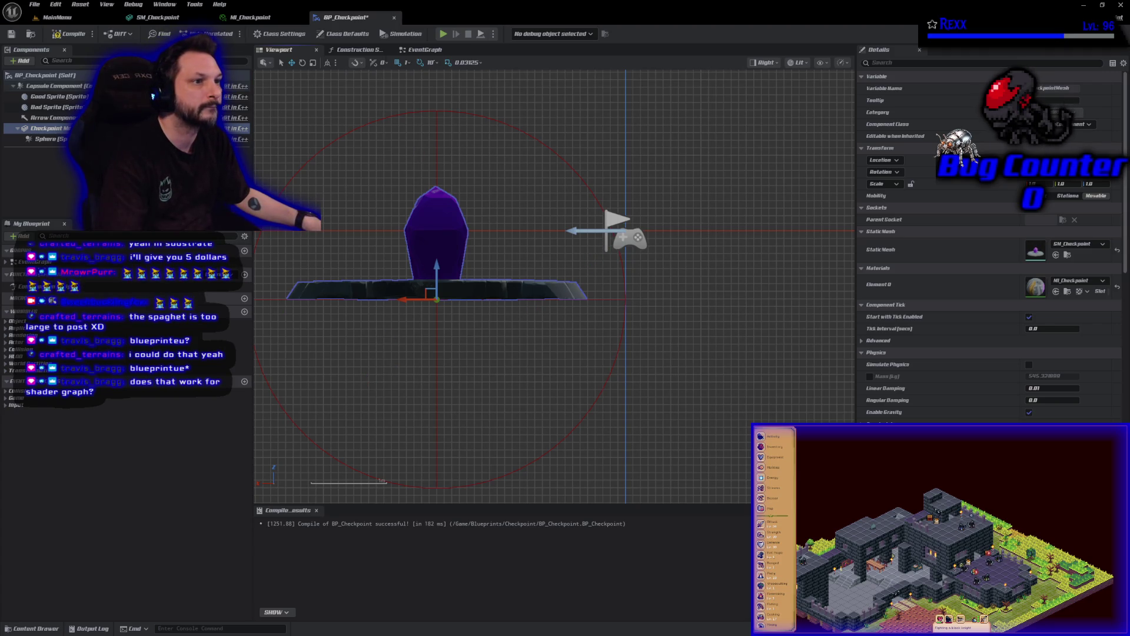
click(59, 86)
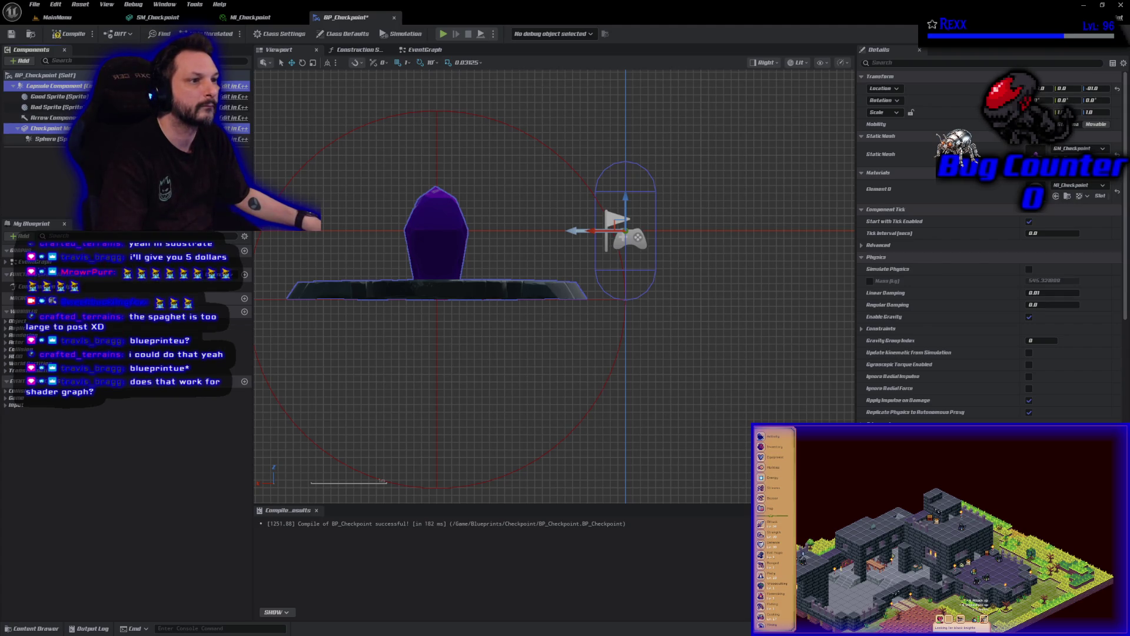
click(411, 273)
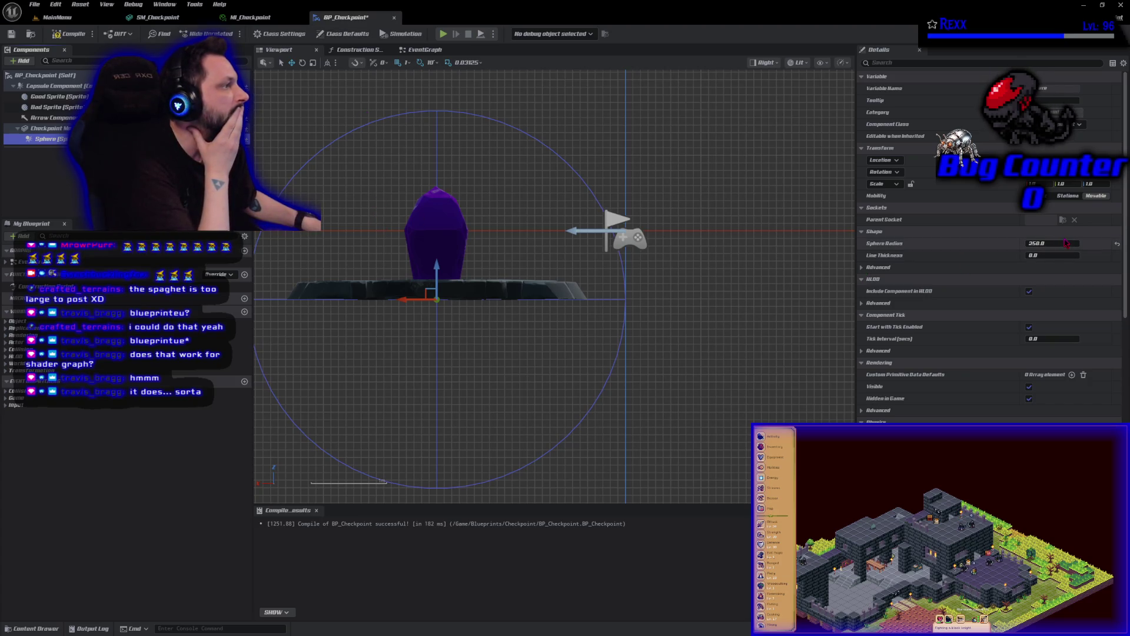
- Set the Sphere Radius to 190 after trying 180 and 185, then recompile BP_Checkpoint
click(1059, 246)
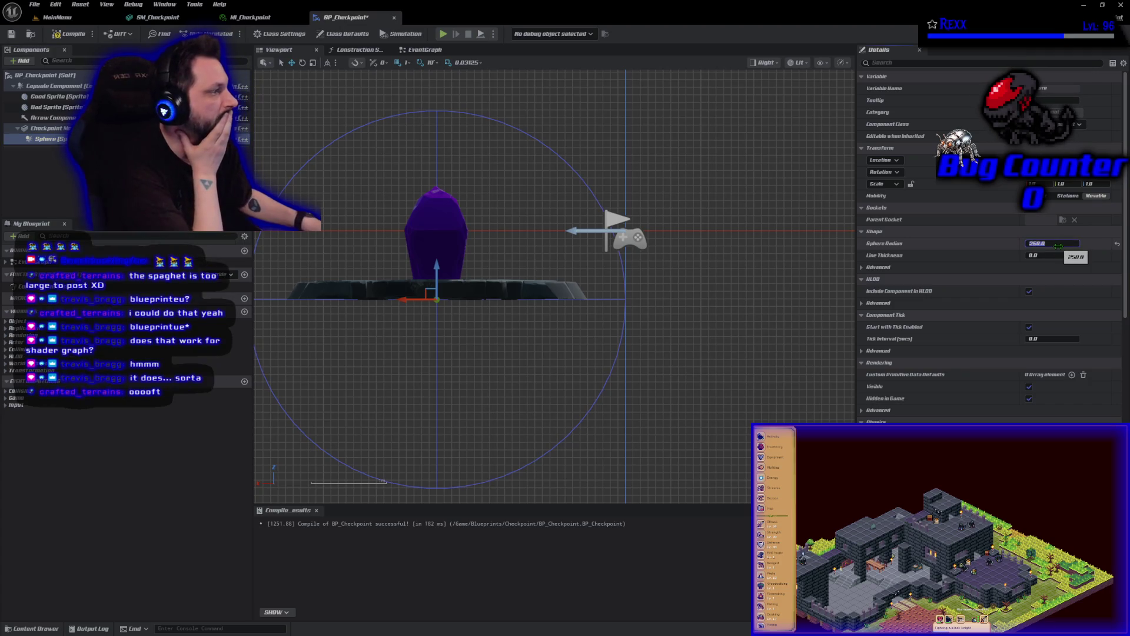
text(180)
key(Return)
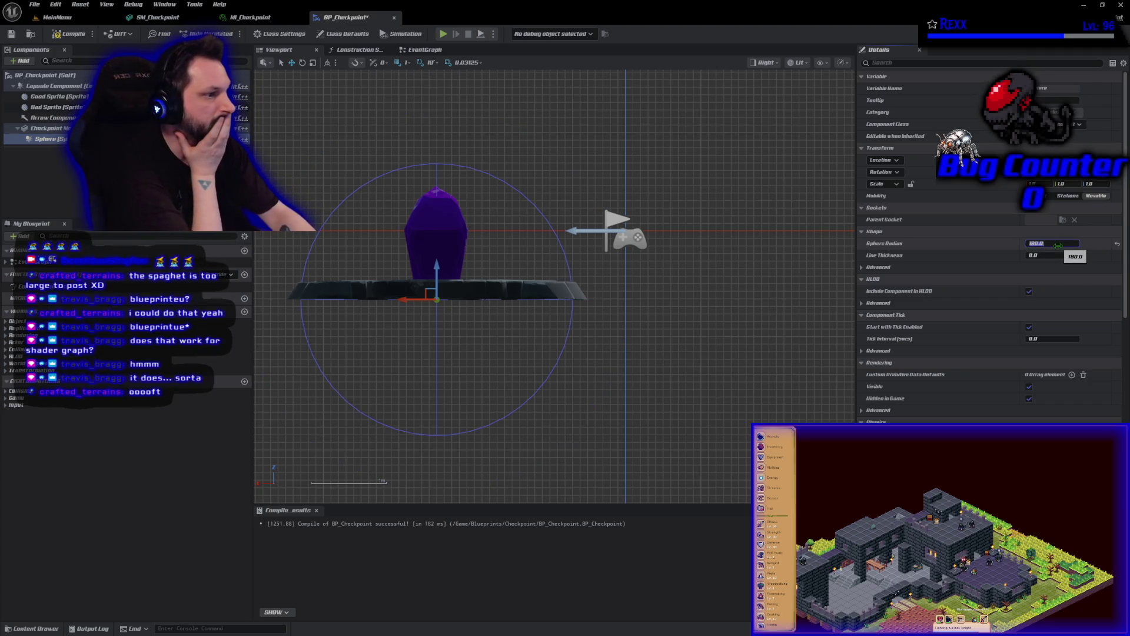
text(185)
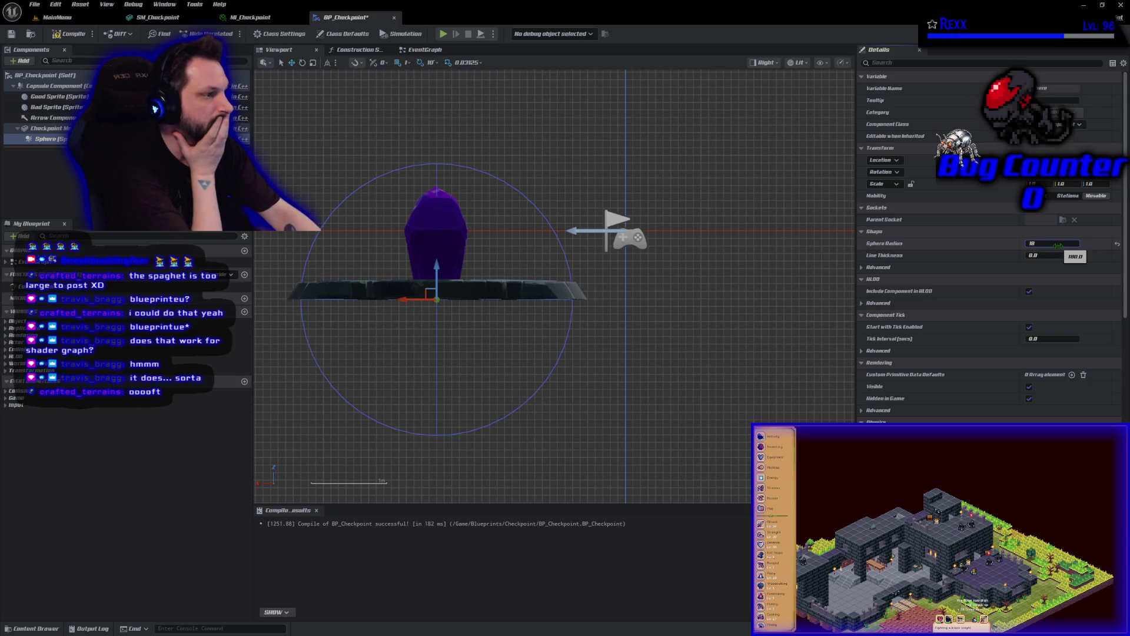
key(Return)
click(1059, 247)
text(180)
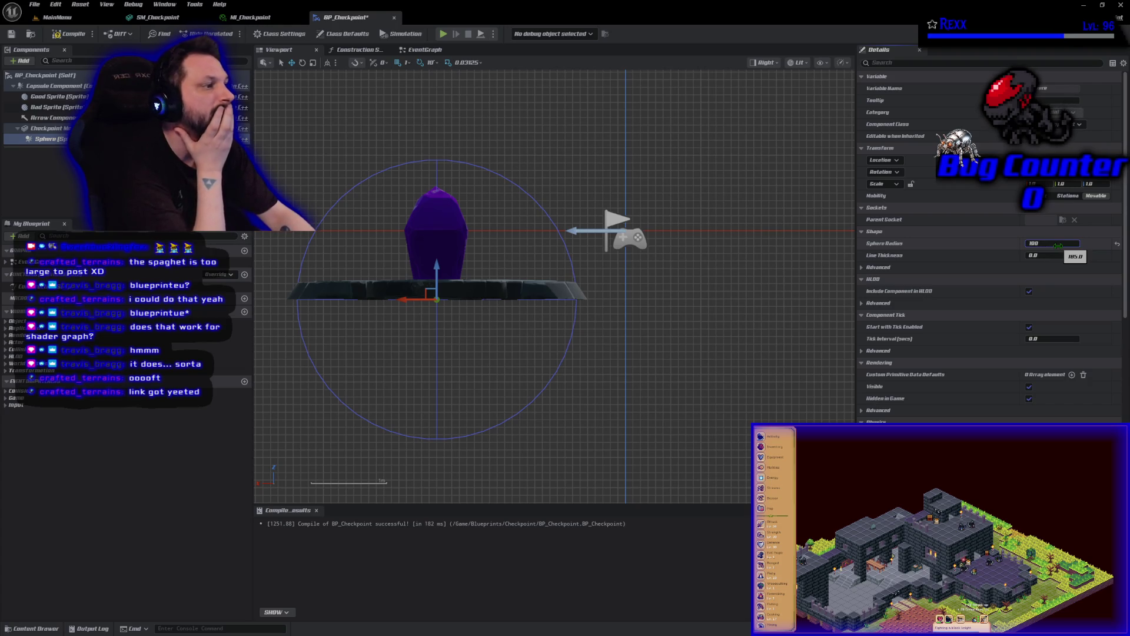
key(BackSpace)
key(BackSpace)
text(90)
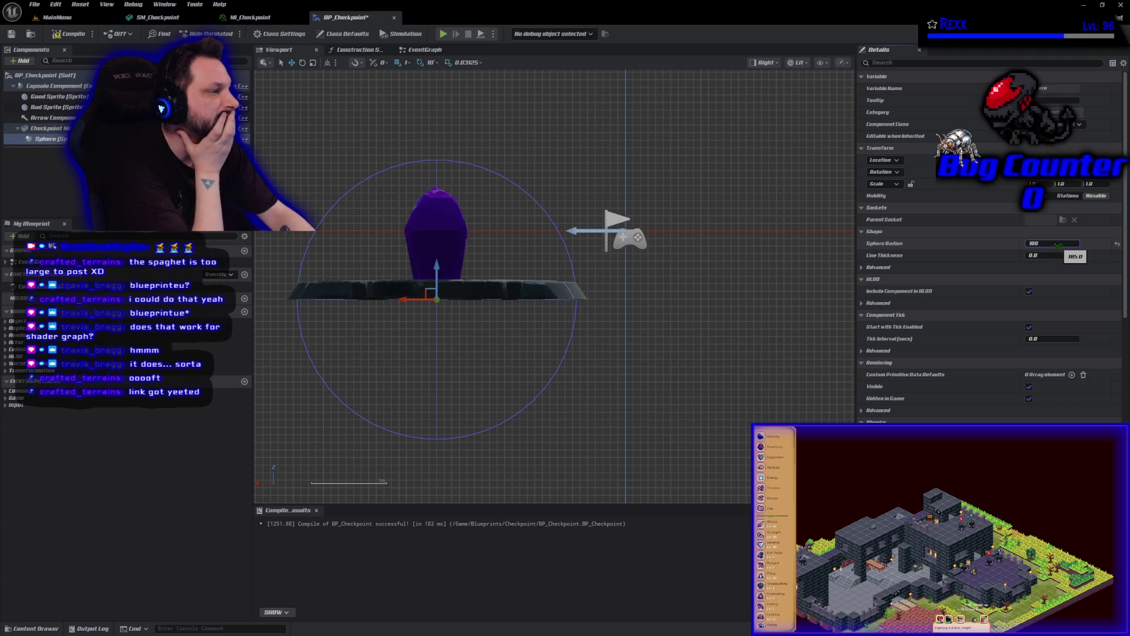
key(Return)
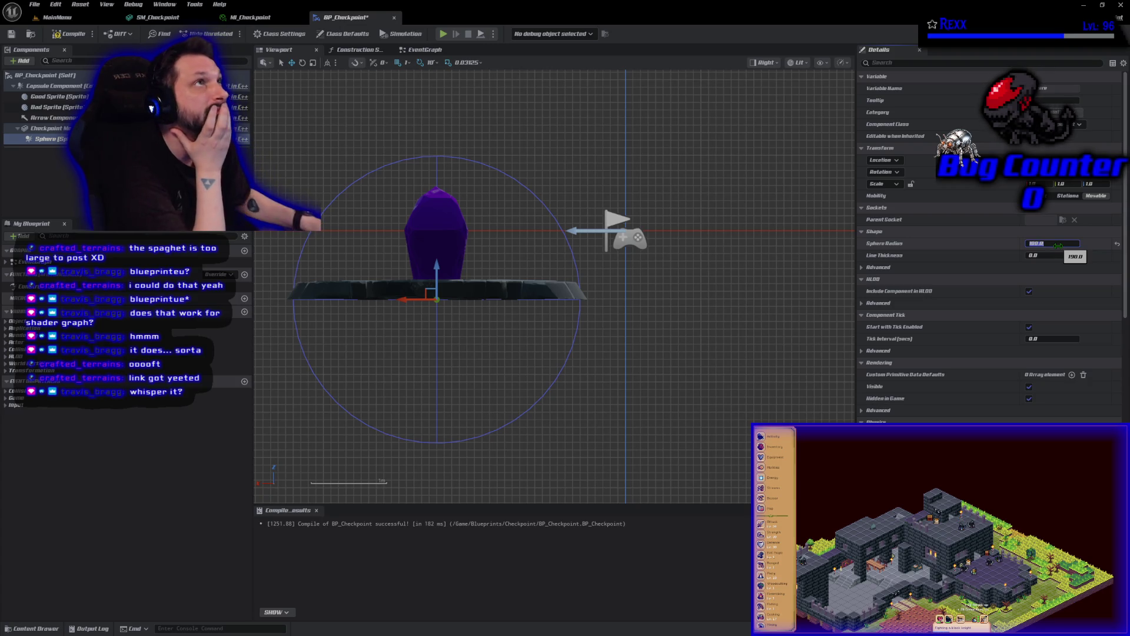
click(69, 34)
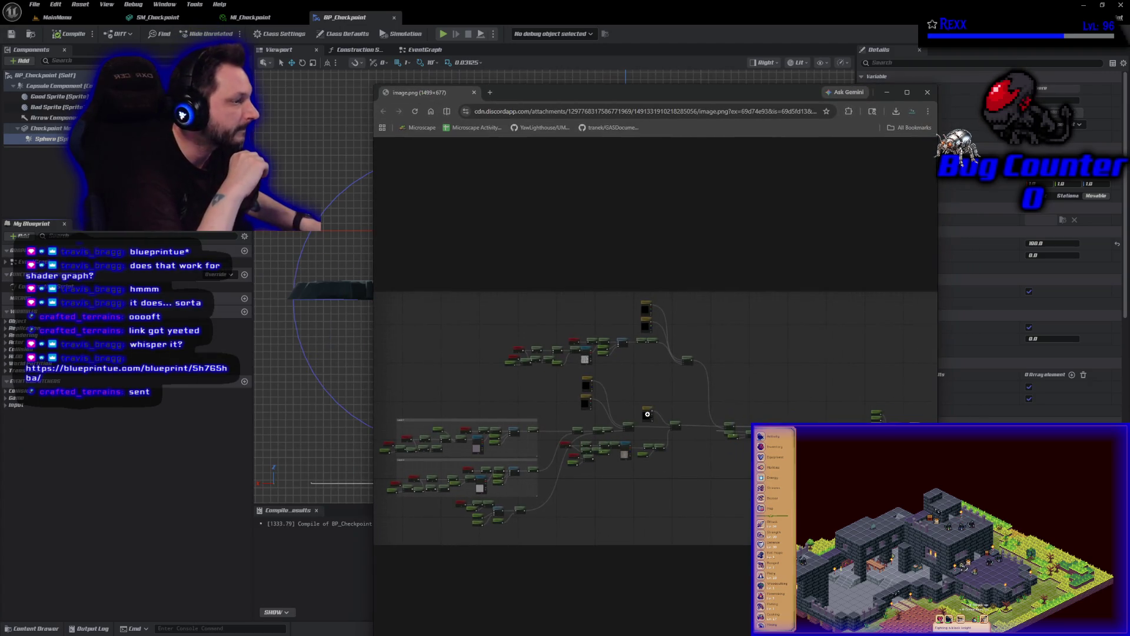
click(648, 414)
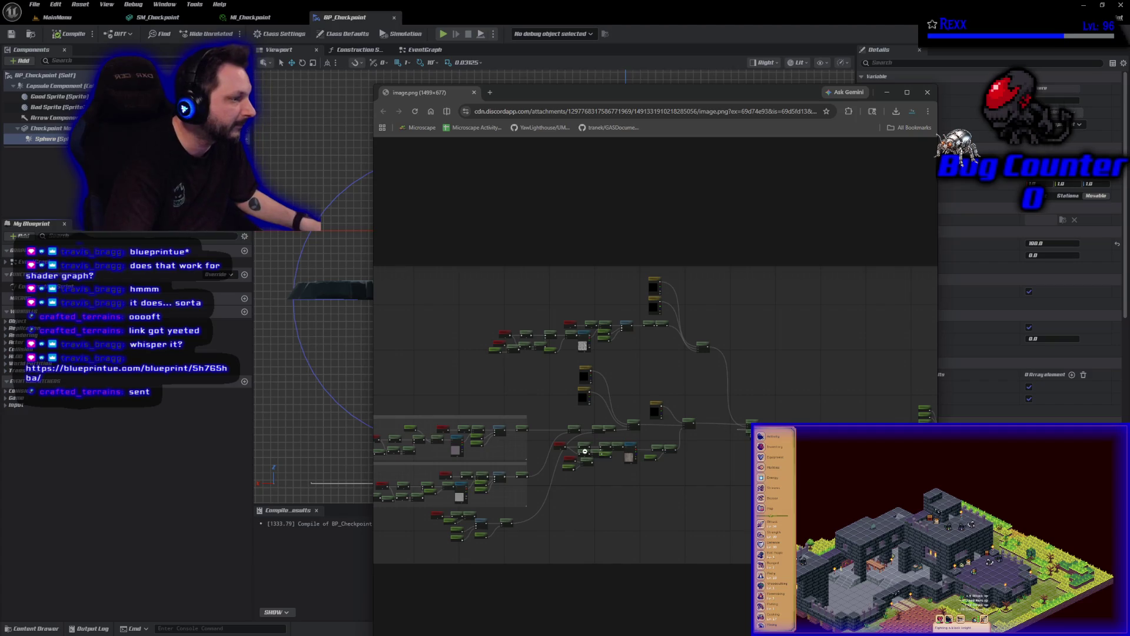
scroll(590, 464, down, 1)
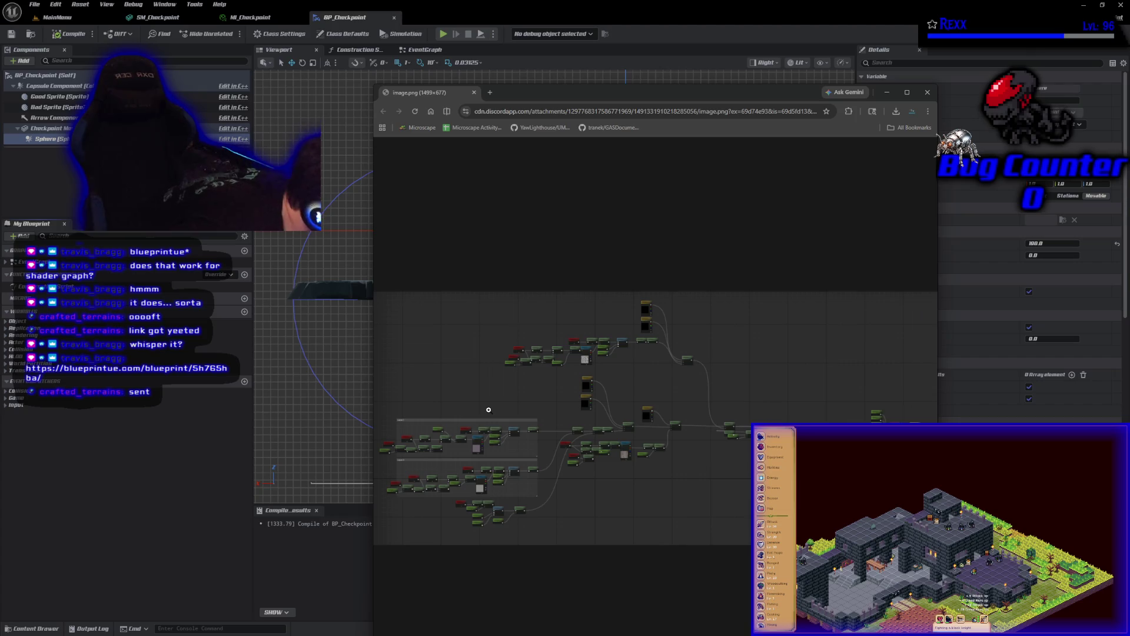
scroll(854, 412, up, 1)
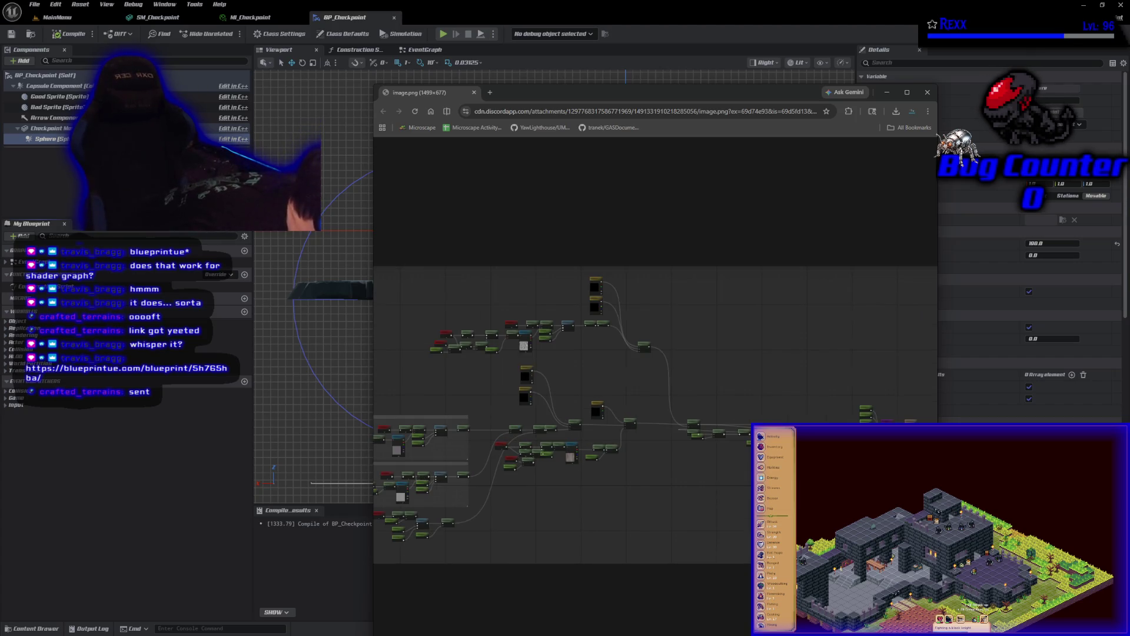
scroll(709, 529, down, 1)
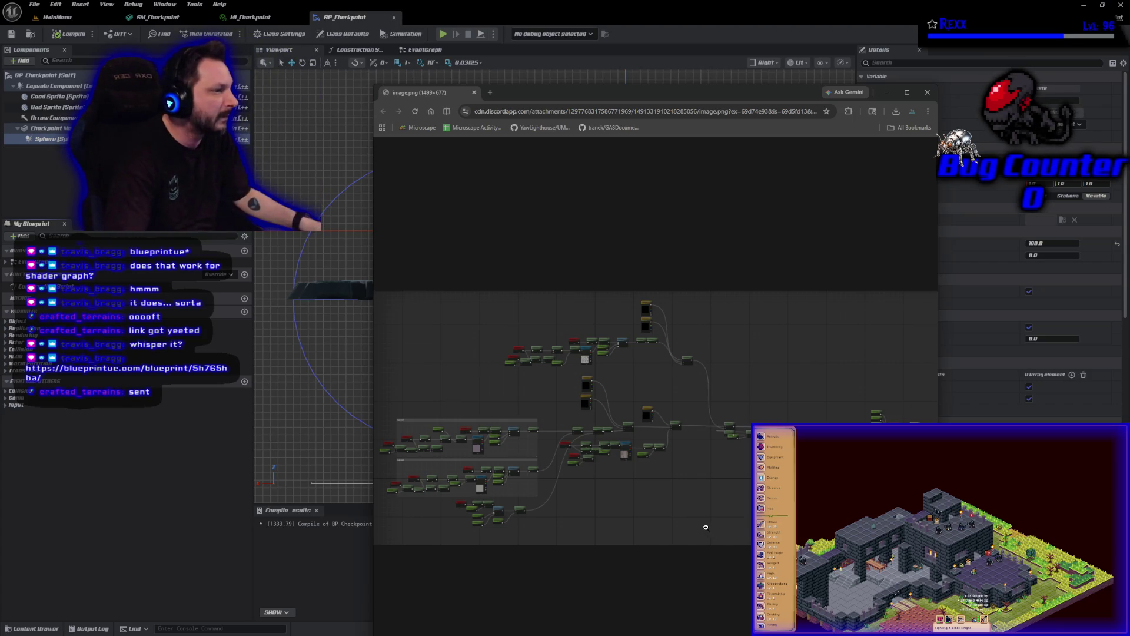
click(474, 93)
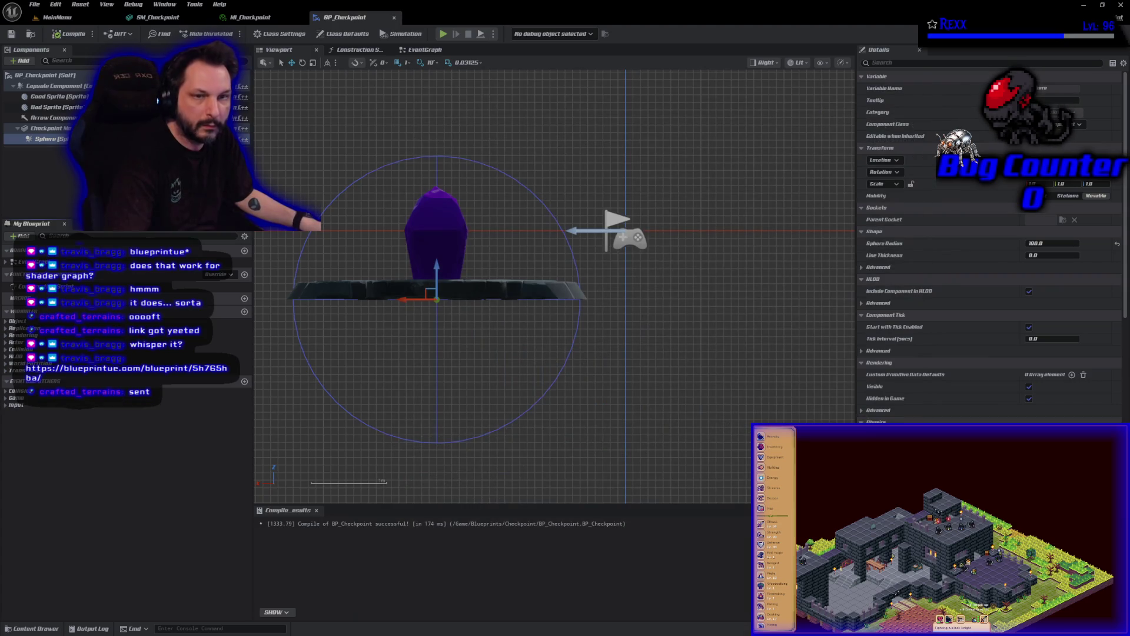
key(alt+Tab)
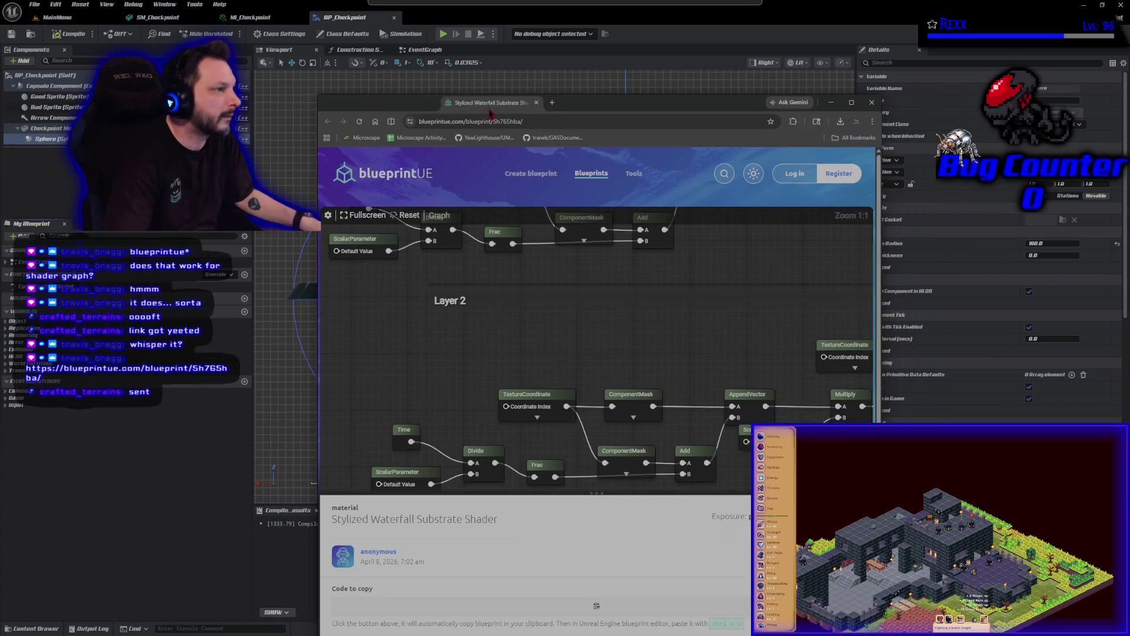
double_click(488, 109)
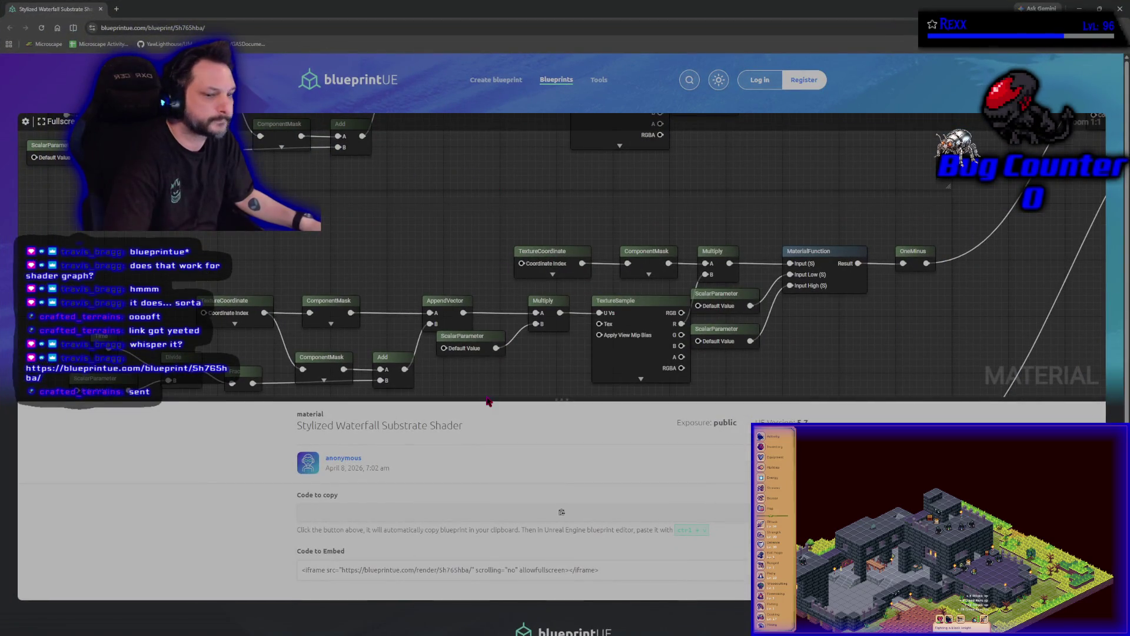
scroll(481, 395, down, 1)
scroll(314, 284, up, 1)
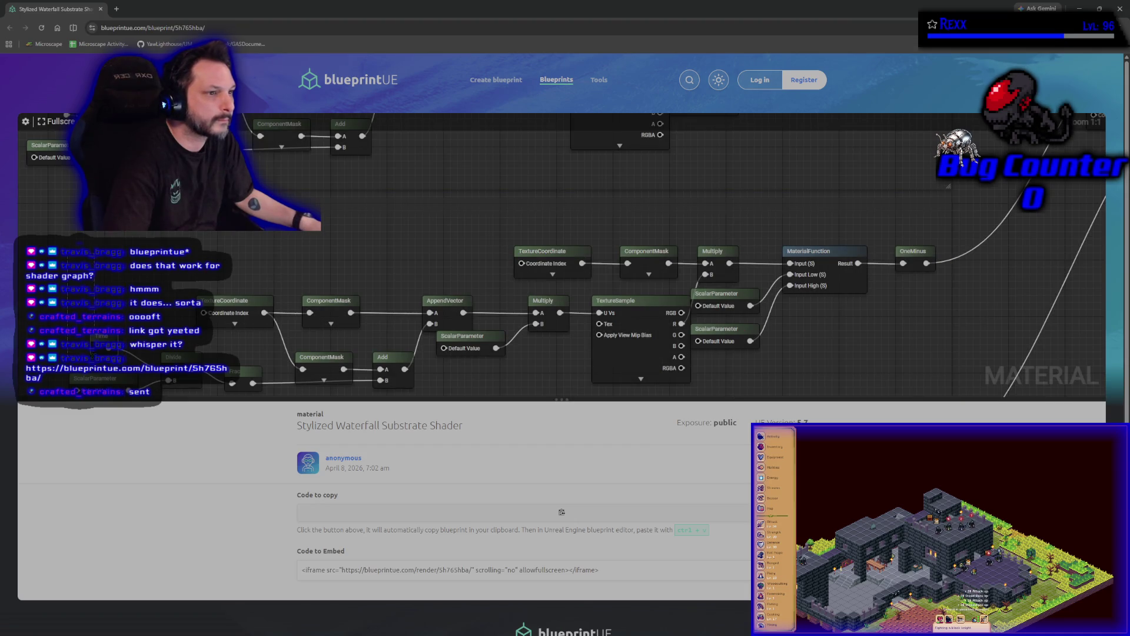
drag(313, 284, 347, 213)
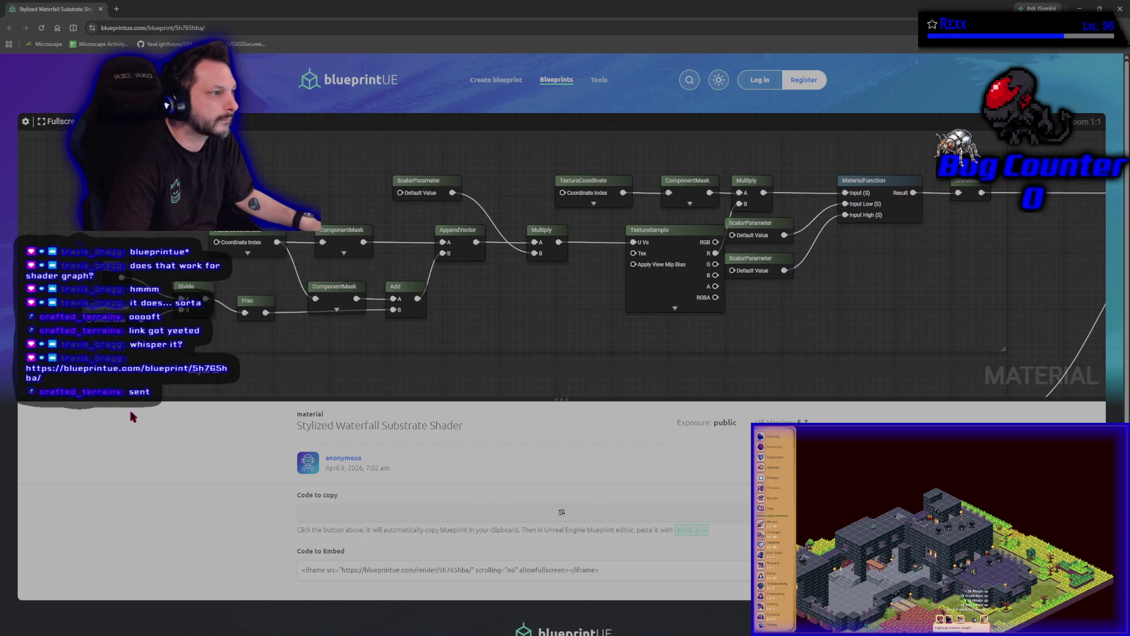
mouse_move(696, 329)
mouse_down()
mouse_move(631, 227)
mouse_move(560, 212)
mouse_move(530, 159)
mouse_move(593, 155)
mouse_move(413, 187)
mouse_up()
mouse_move(662, 160)
mouse_down()
mouse_move(457, 298)
mouse_move(389, 283)
mouse_up()
scroll(387, 282, down, 2)
scroll(388, 283, up, 2)
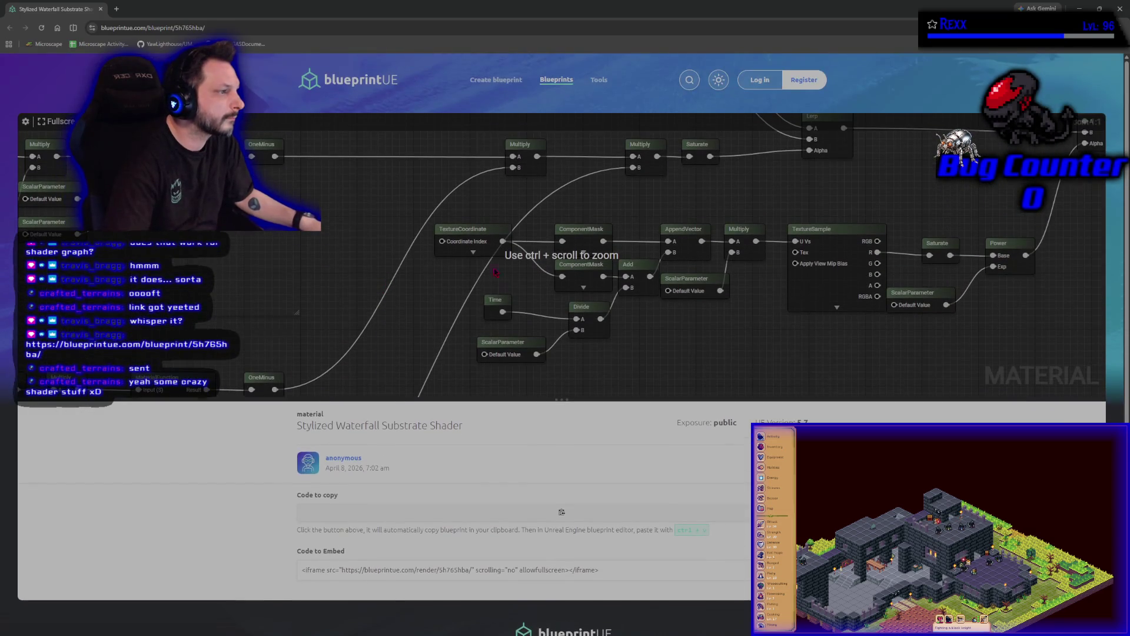
ctrl+scroll(522, 265, down, 12)
ctrl+scroll(522, 265, up, 3)
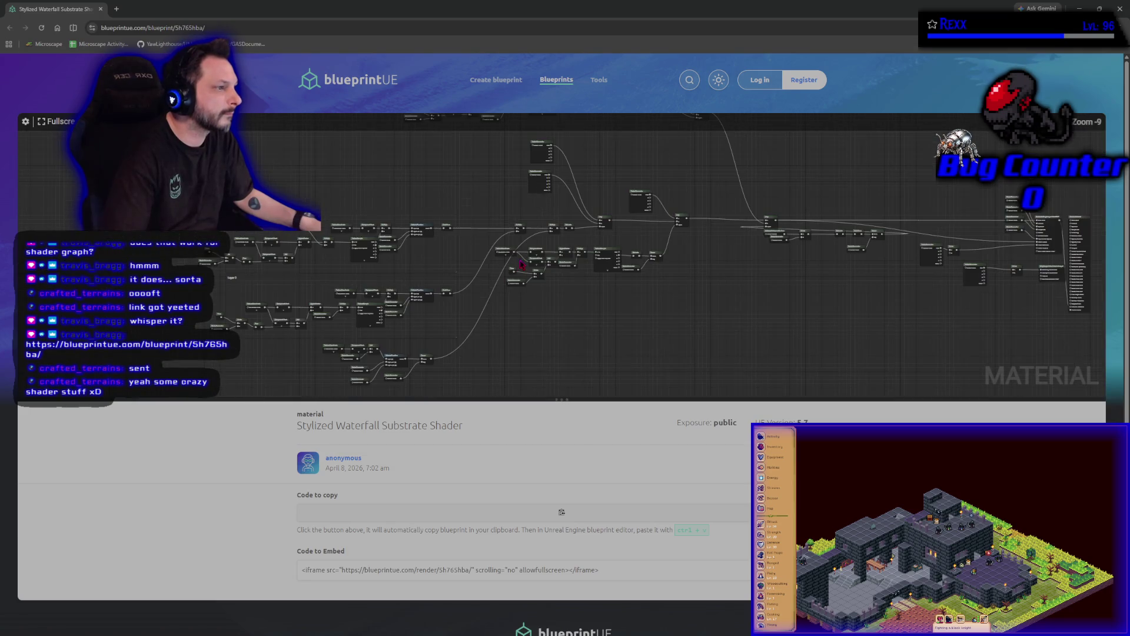
ctrl+scroll(363, 368, up, 6)
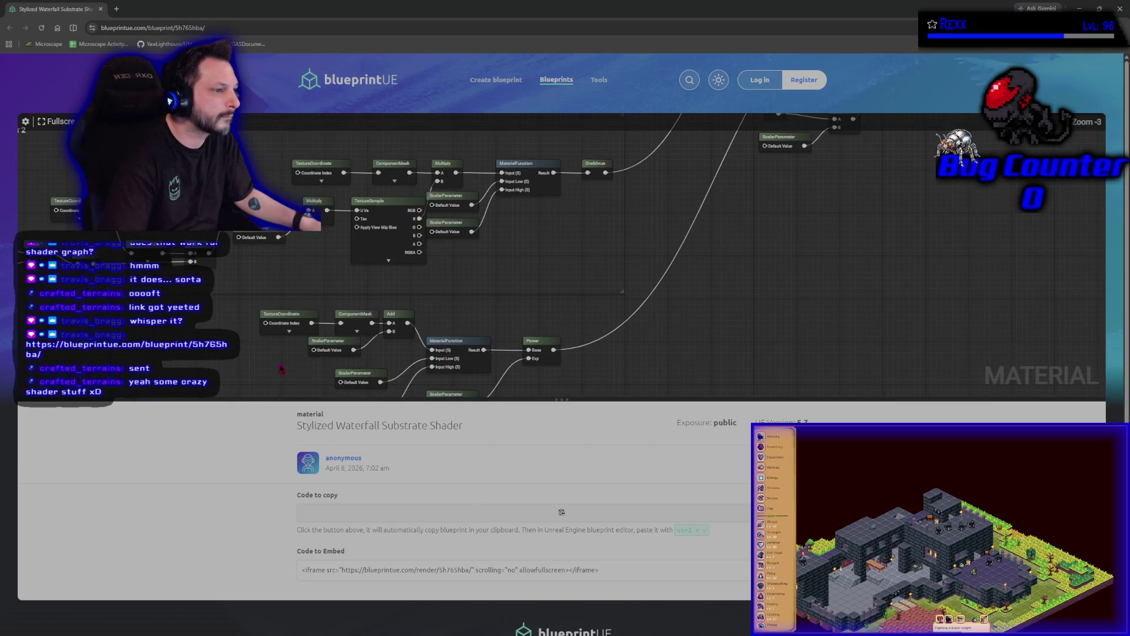
drag(277, 312, 447, 294)
drag(601, 278, 549, 355)
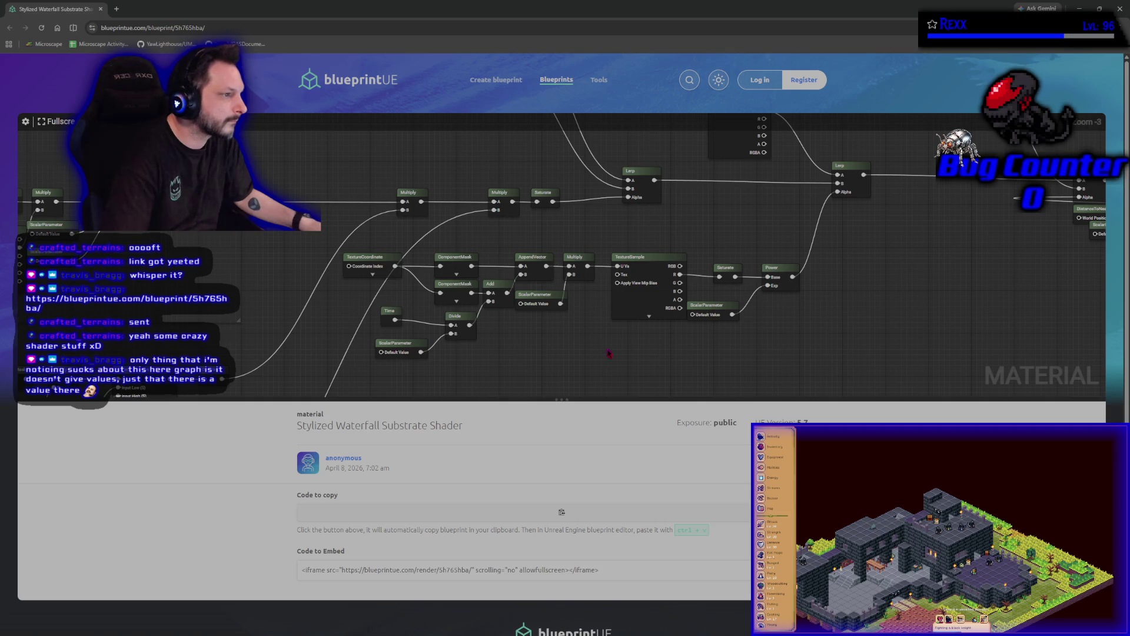
drag(734, 369, 629, 382)
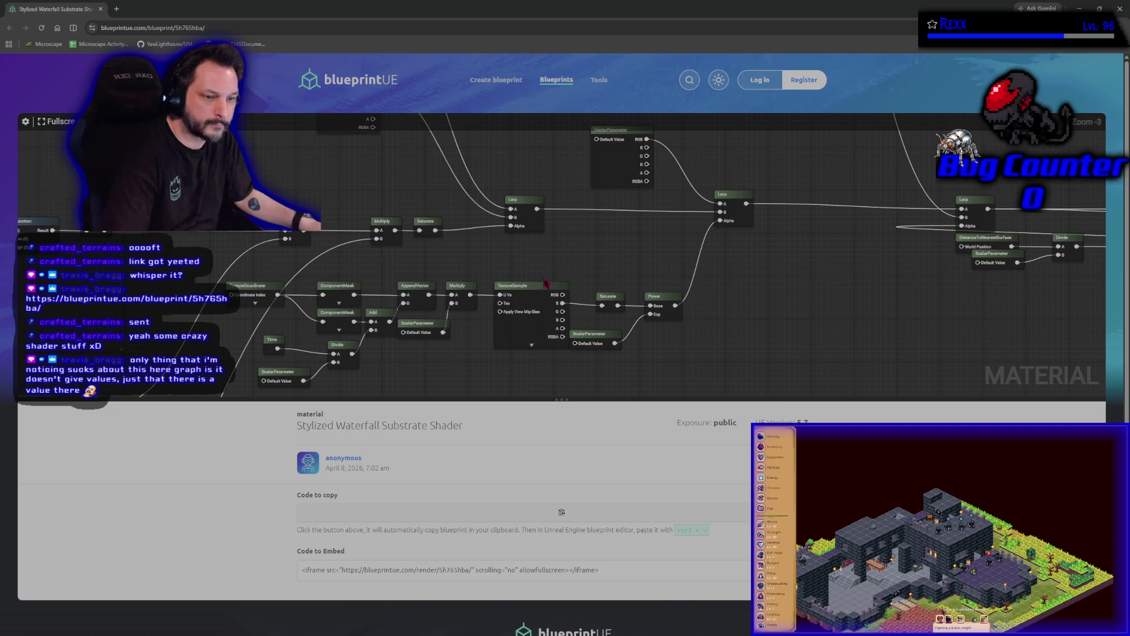
mouse_move(480, 209)
mouse_down()
mouse_move(461, 366)
mouse_move(242, 353)
mouse_up()
mouse_move(648, 330)
mouse_down()
mouse_move(601, 312)
mouse_move(449, 406)
mouse_move(487, 560)
mouse_move(589, 595)
mouse_up()
mouse_move(308, 368)
mouse_down()
mouse_move(262, 504)
mouse_move(316, 389)
mouse_move(304, 362)
mouse_up()
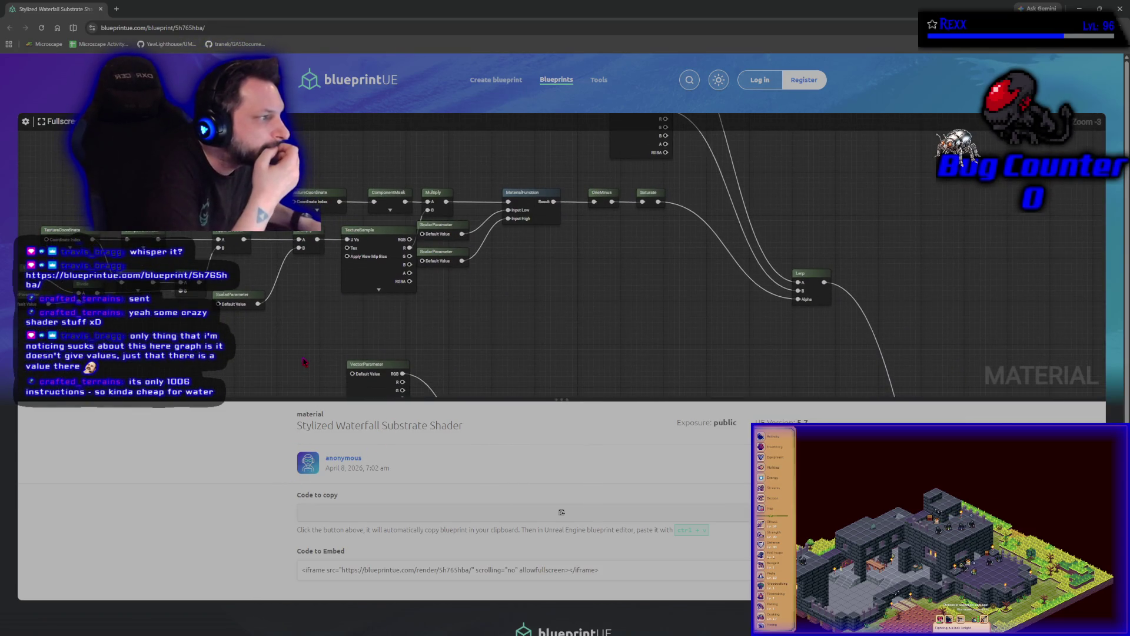
click(528, 192)
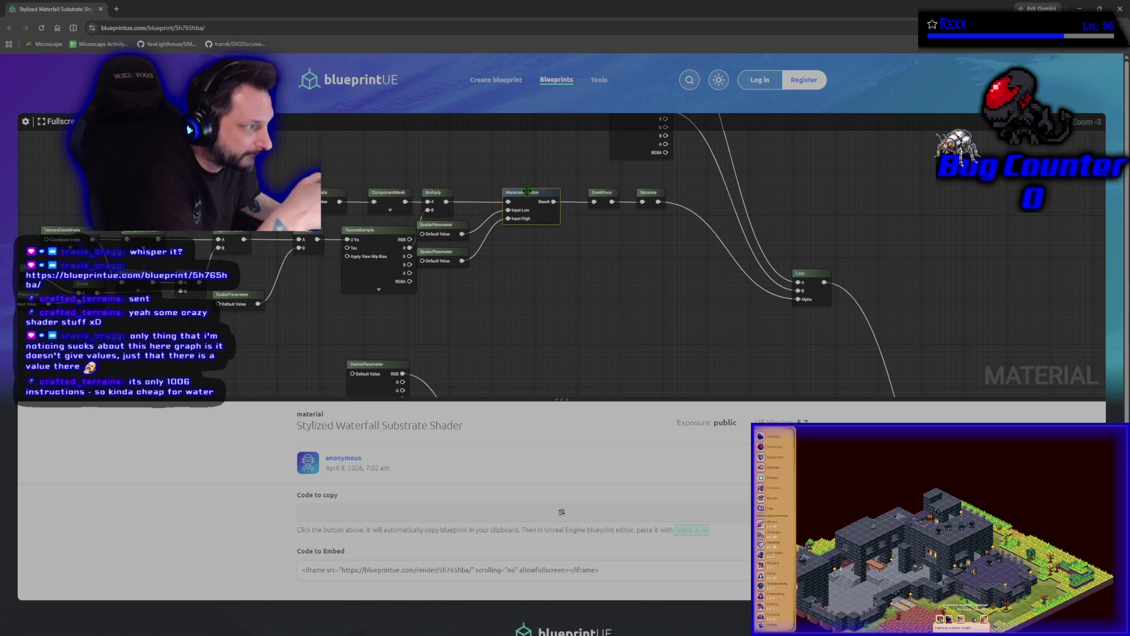
mouse_move(620, 324)
mouse_down()
mouse_move(663, 336)
mouse_move(448, 298)
mouse_up()
mouse_move(871, 449)
mouse_down()
mouse_move(545, 331)
mouse_move(518, 245)
mouse_move(416, 206)
mouse_move(659, 328)
mouse_move(534, 275)
mouse_up()
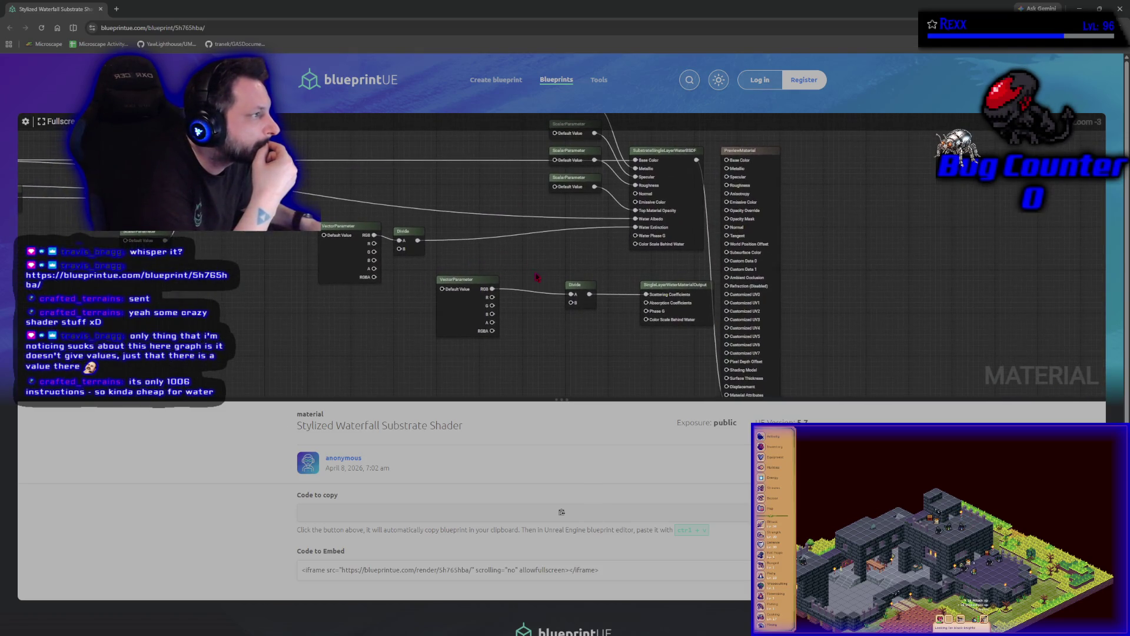
click(669, 256)
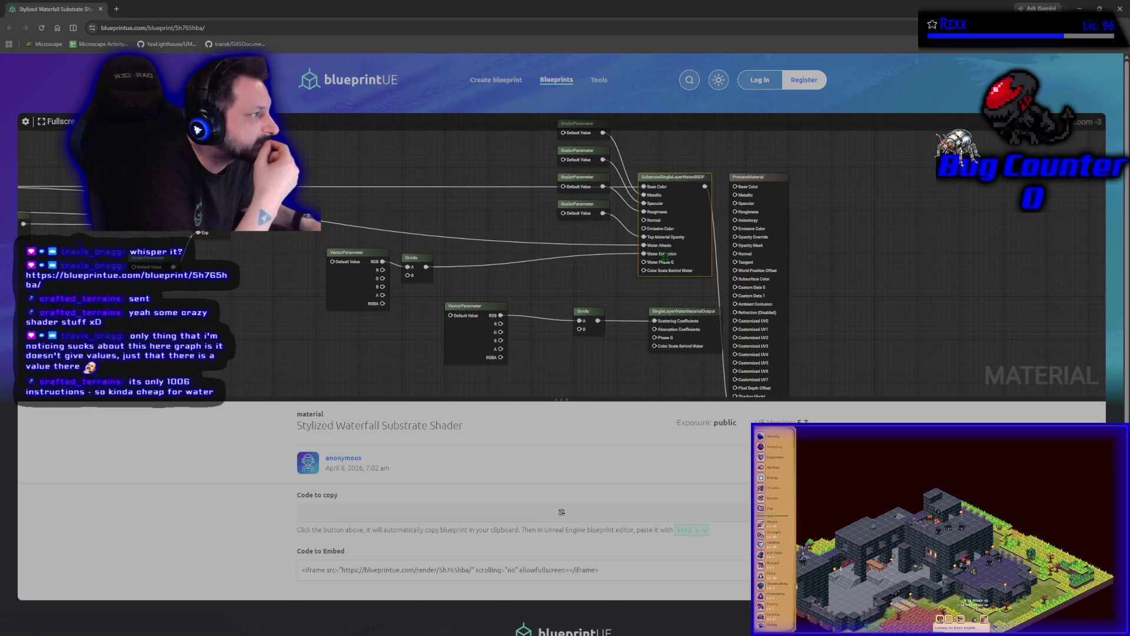
mouse_move(599, 358)
mouse_down()
mouse_move(565, 253)
mouse_move(601, 315)
mouse_move(606, 373)
mouse_up()
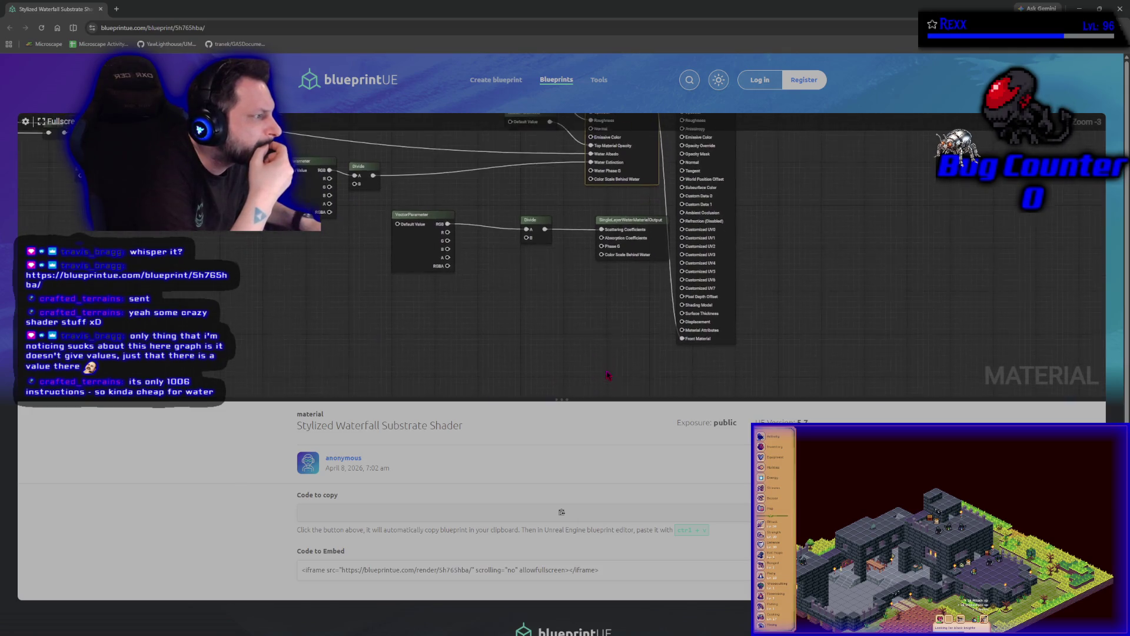
scroll(561, 335, down, 2)
scroll(561, 338, up, 2)
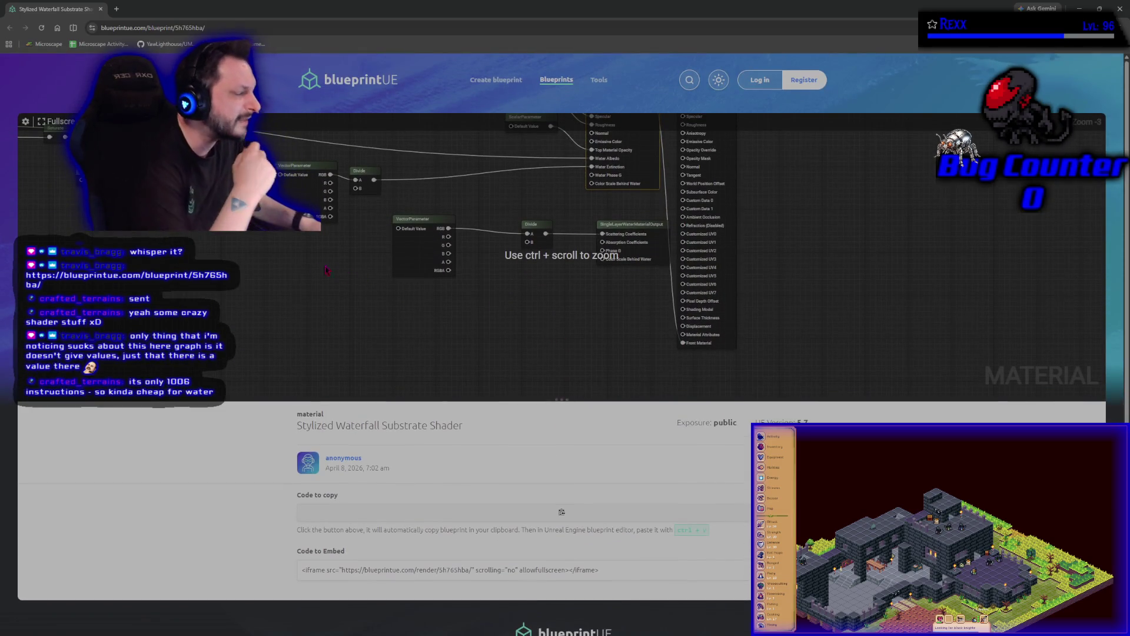
drag(291, 267, 299, 395)
mouse_move(315, 255)
mouse_down()
mouse_move(449, 454)
mouse_move(562, 392)
mouse_up()
right_click(576, 410)
click(359, 259)
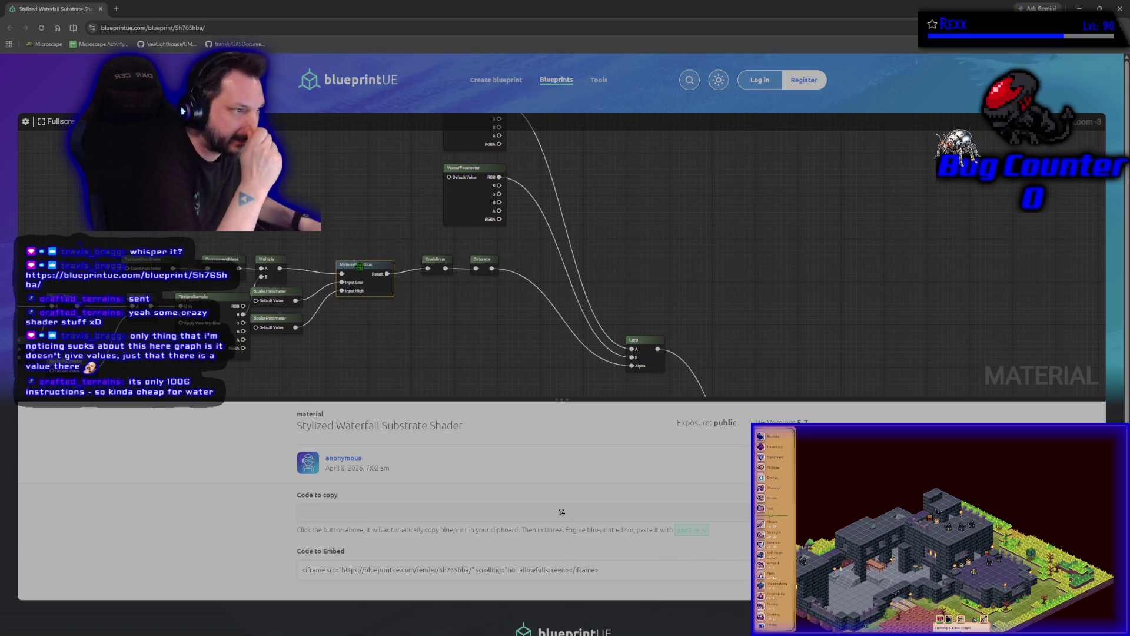
click(360, 259)
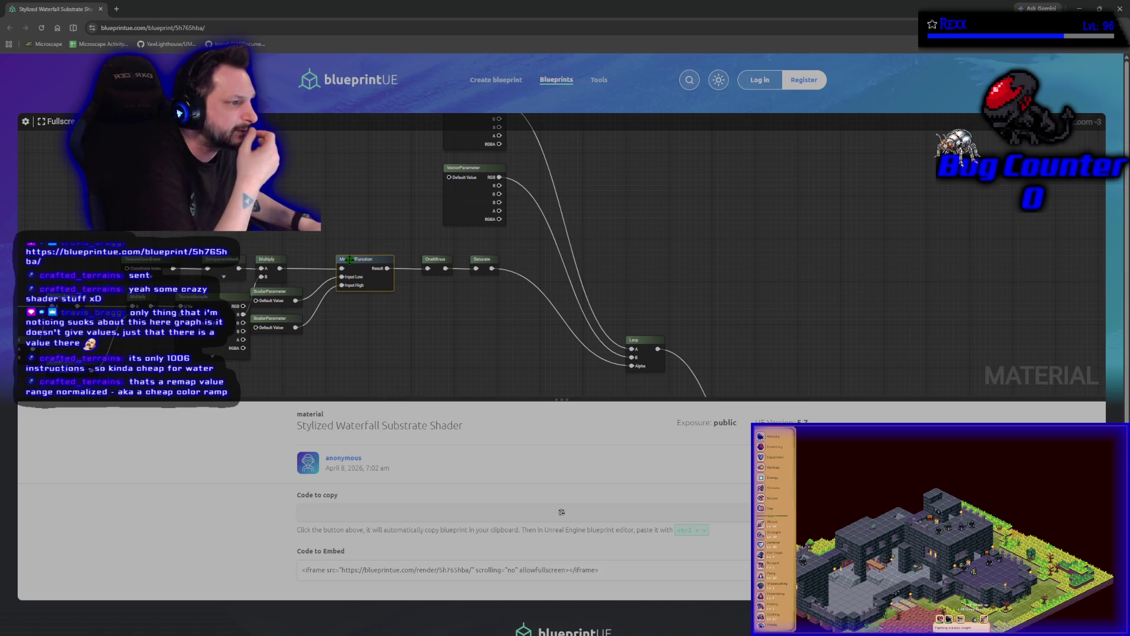
mouse_move(449, 344)
mouse_down()
mouse_move(371, 295)
mouse_move(412, 248)
mouse_move(480, 207)
mouse_up()
click(480, 207)
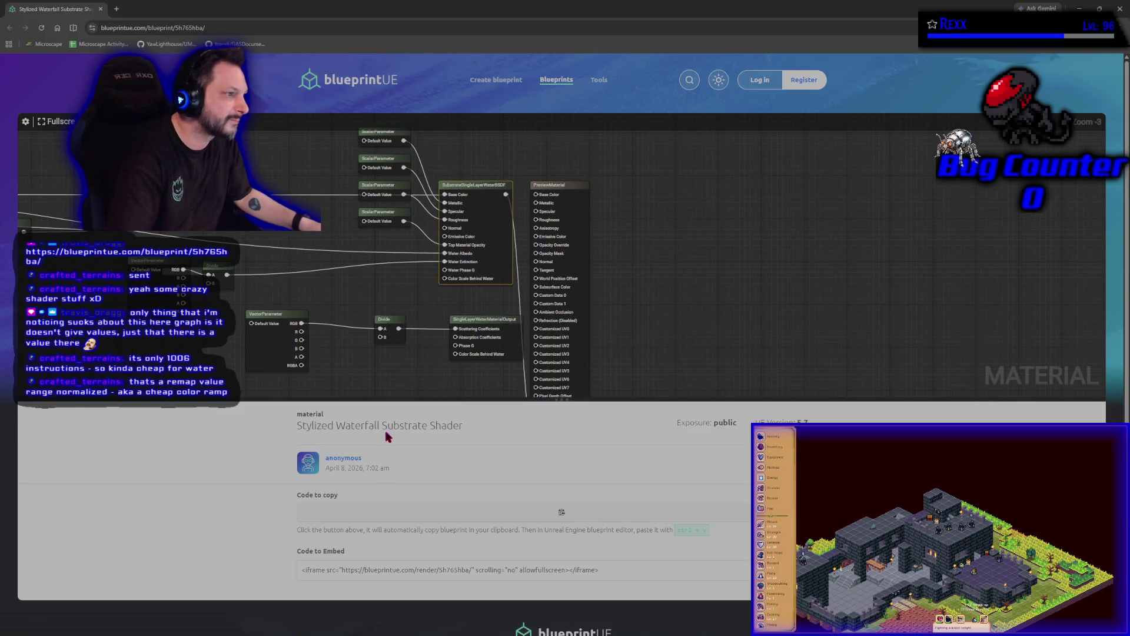
drag(351, 269, 322, 236)
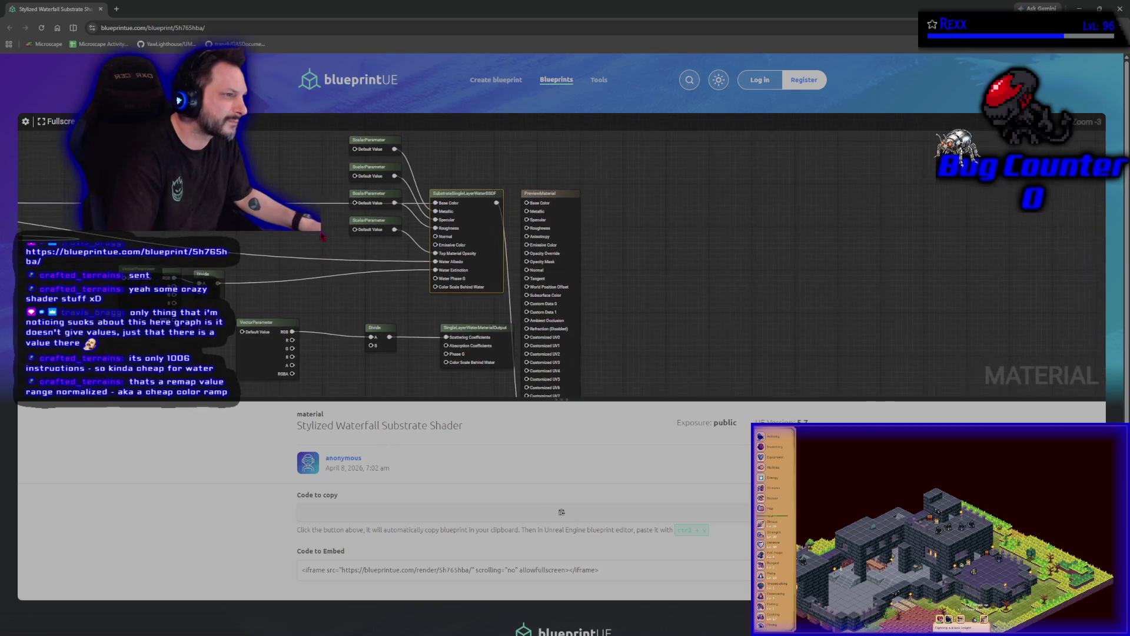
mouse_move(372, 384)
mouse_down()
mouse_move(320, 316)
mouse_move(375, 385)
mouse_up()
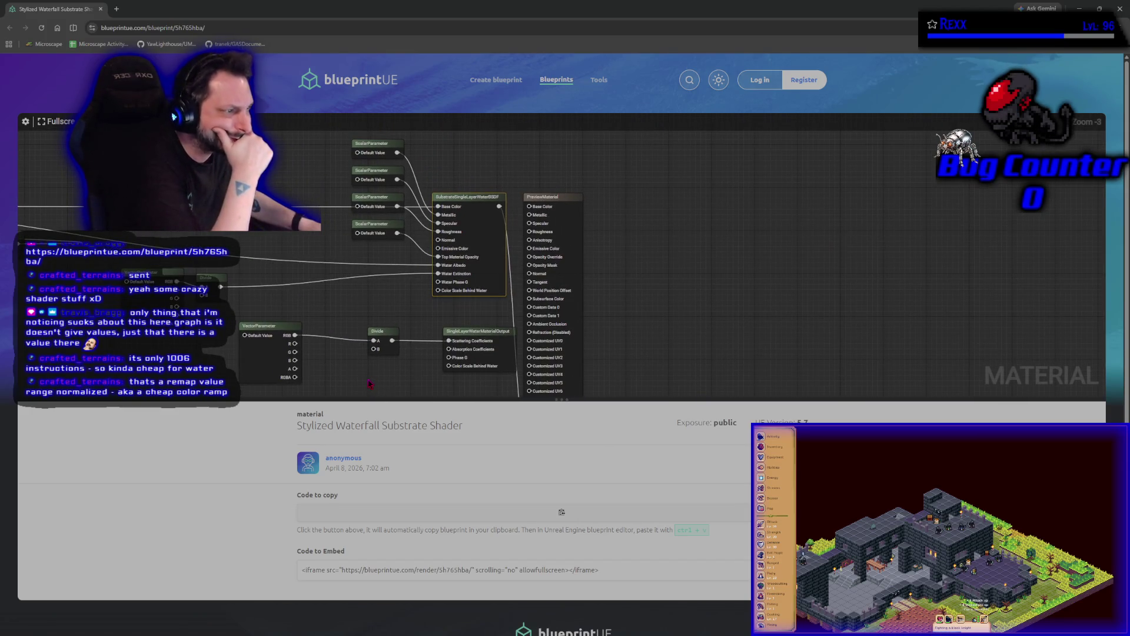
mouse_move(369, 384)
mouse_down()
mouse_move(377, 370)
mouse_move(742, 345)
mouse_move(518, 277)
mouse_move(410, 369)
mouse_up()
mouse_move(253, 353)
mouse_down()
mouse_move(495, 353)
mouse_move(715, 412)
mouse_move(883, 382)
mouse_move(919, 318)
mouse_up()
right_click(945, 315)
mouse_move(294, 306)
mouse_down()
mouse_move(707, 292)
mouse_move(843, 114)
mouse_move(812, 201)
mouse_move(954, 377)
mouse_move(1005, 344)
mouse_move(717, 273)
mouse_up()
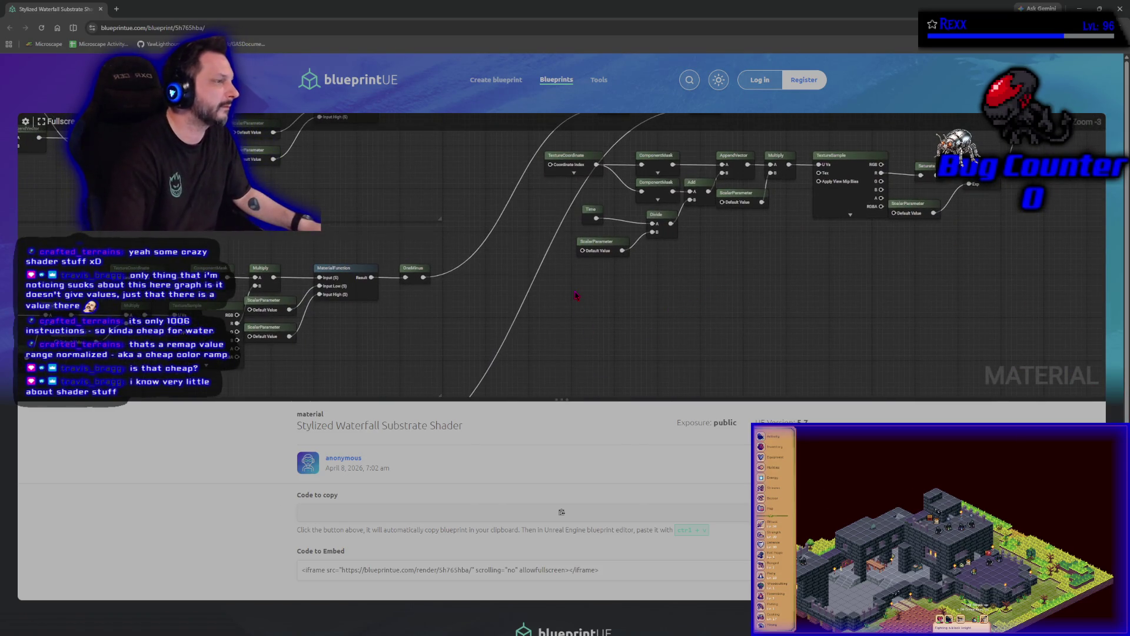
scroll(579, 312, down, 3)
scroll(579, 312, down, 2)
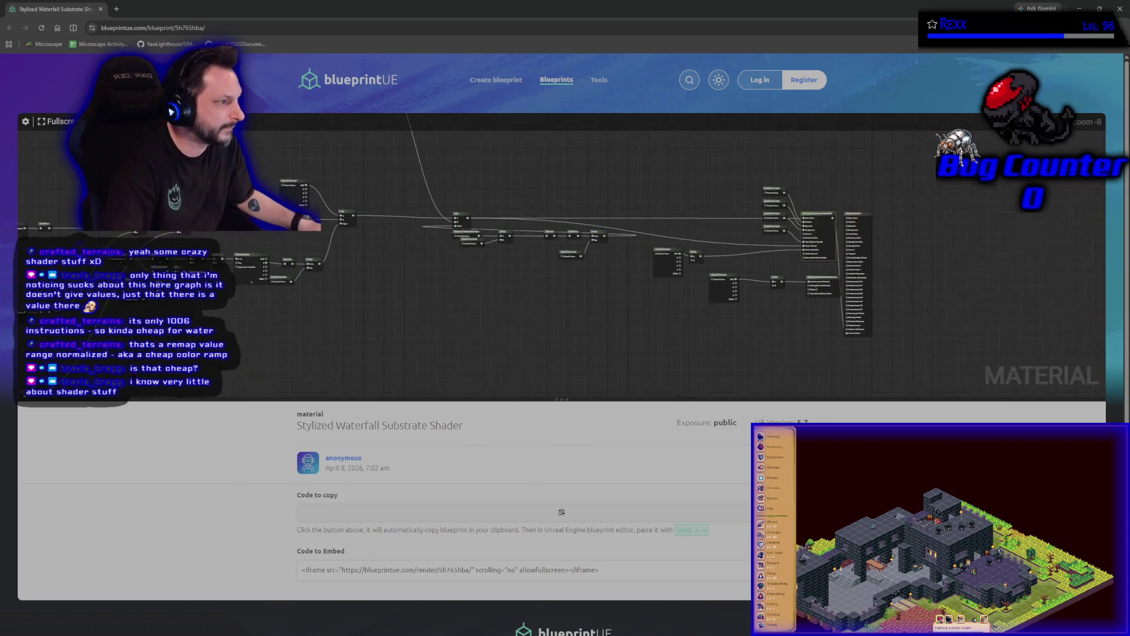
mouse_move(513, 375)
mouse_down()
mouse_move(525, 429)
mouse_move(566, 448)
mouse_up()
mouse_move(677, 282)
mouse_down()
mouse_move(742, 271)
mouse_move(767, 353)
mouse_up()
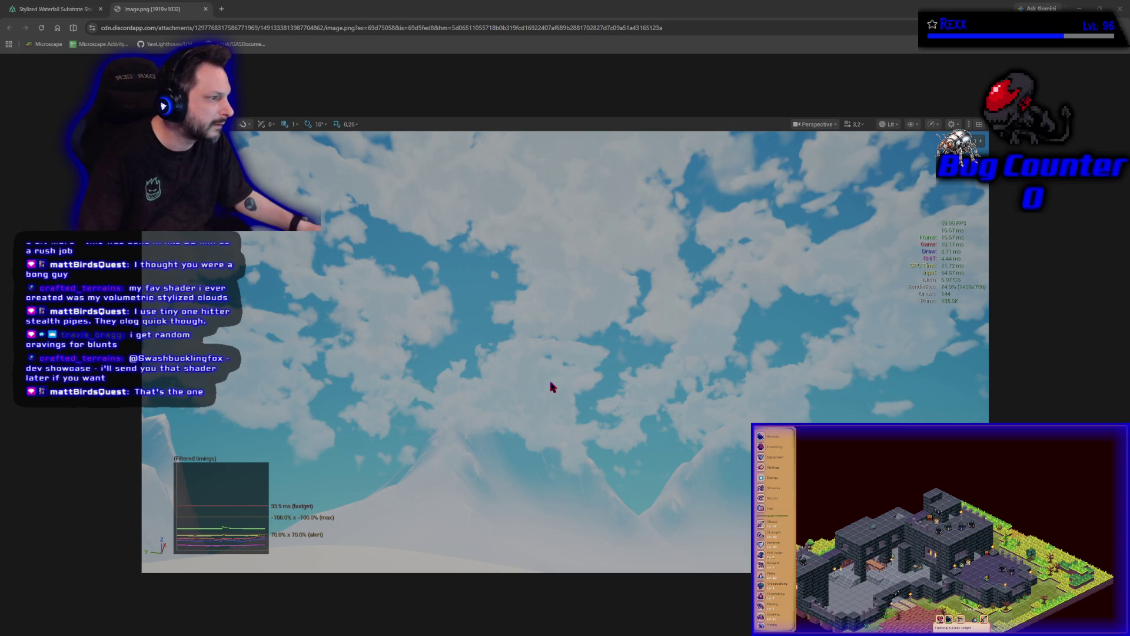
- Close the image.png screenshot tab and switch back to the Unreal Editor
click(206, 9)
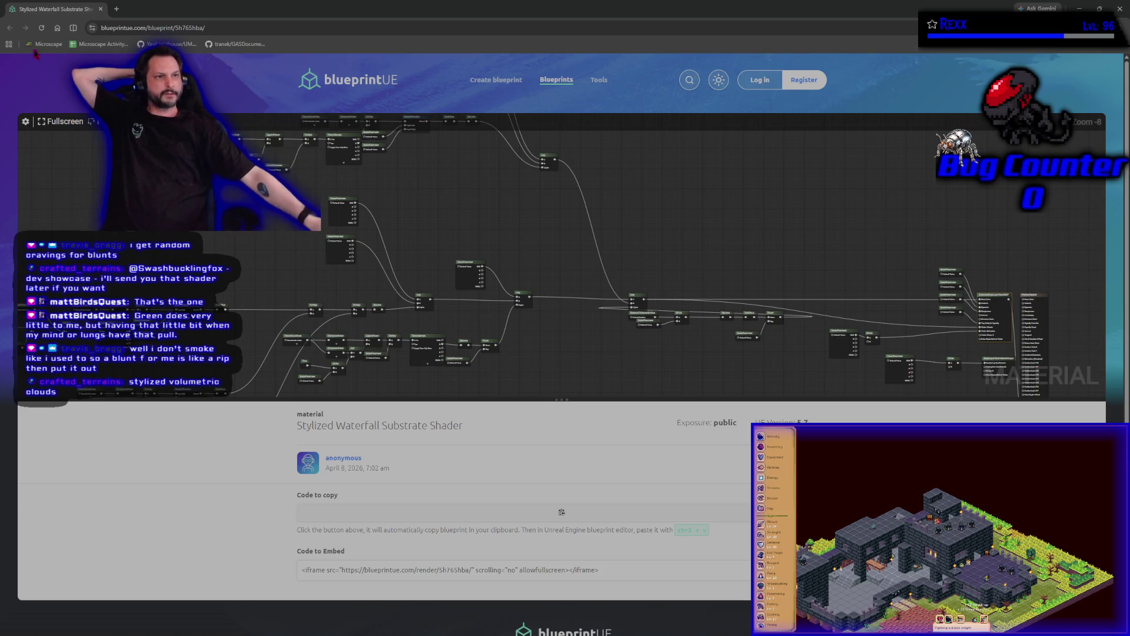
key(alt+Tab)
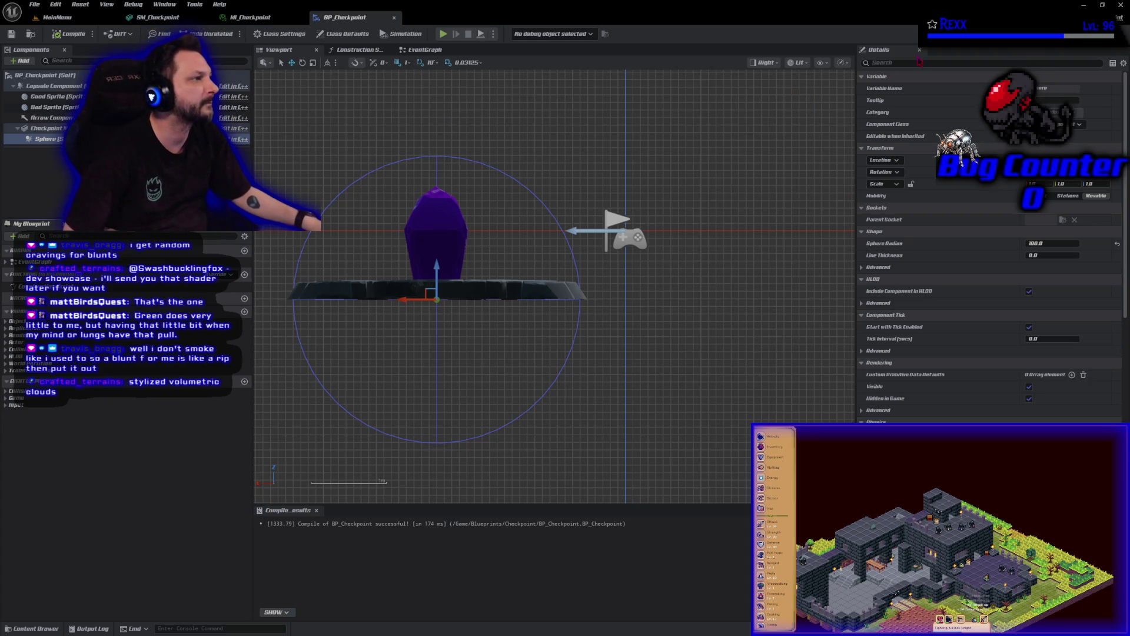
- Set the blueprint viewport to Perspective, switch to the MainMenu level, and open the Content Drawer
click(776, 63)
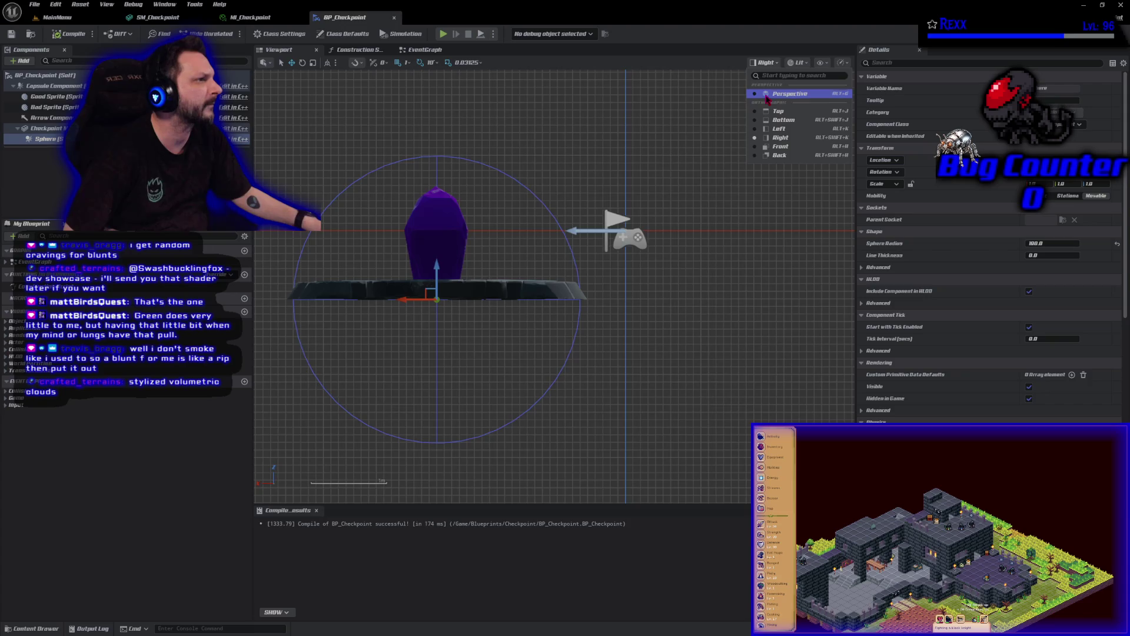
click(768, 98)
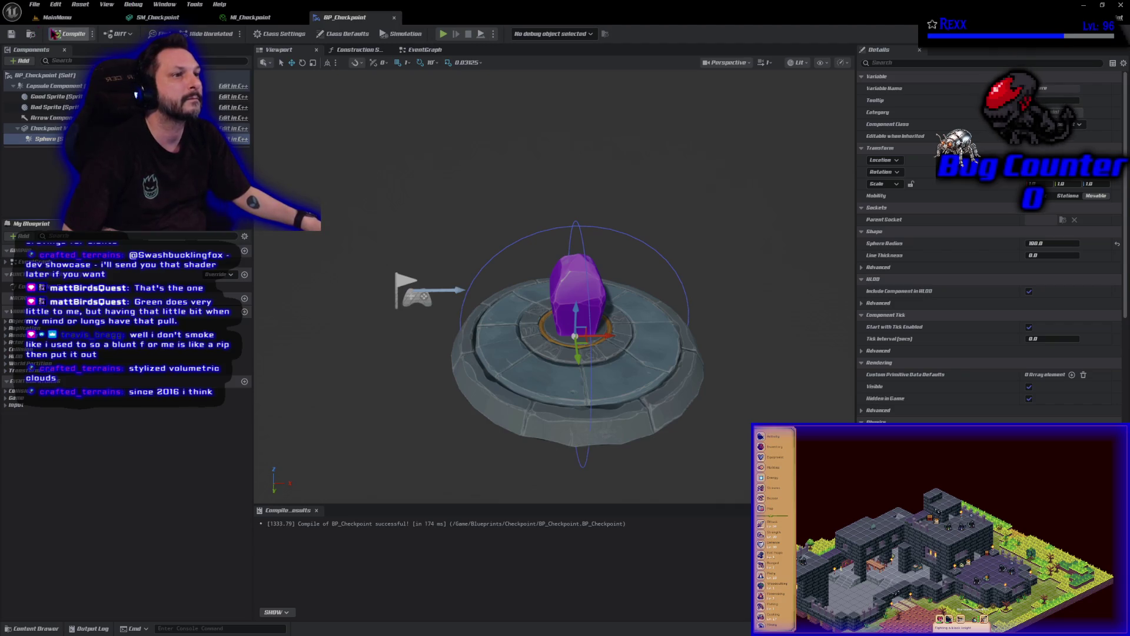
click(57, 17)
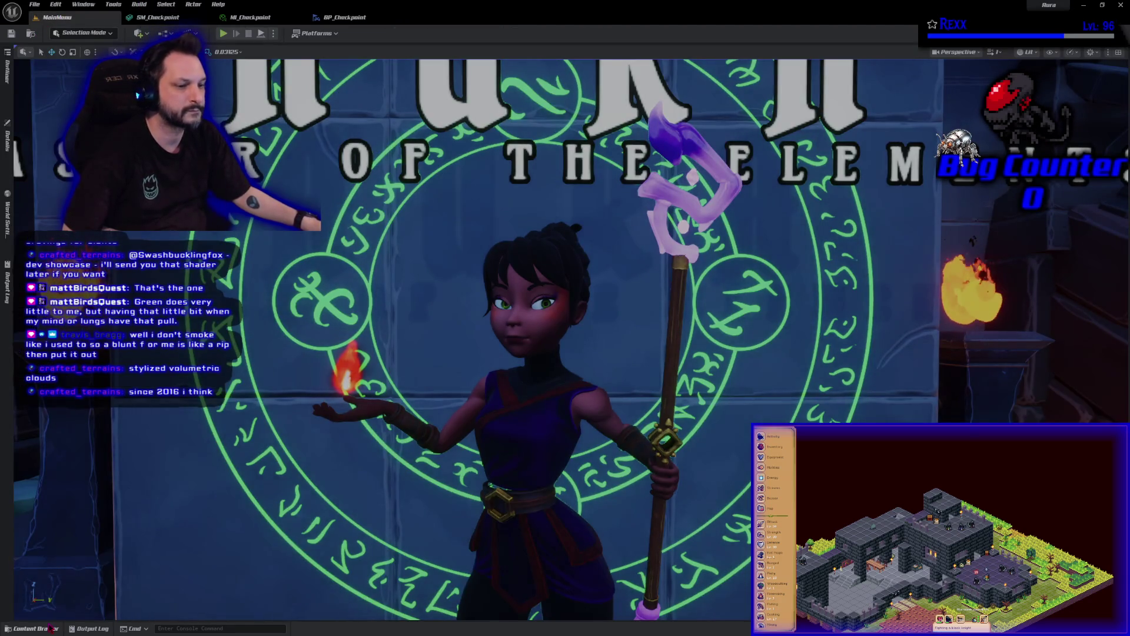
click(33, 628)
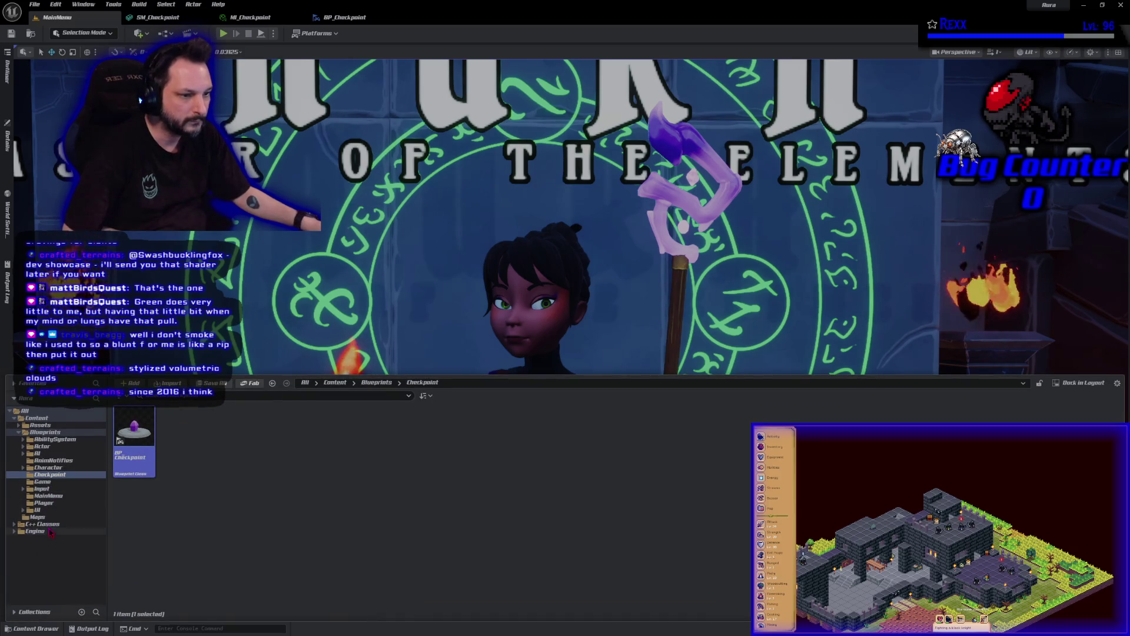
- Open the Dungeon level from the Maps folder and zoom out over the room
click(49, 517)
double_click(135, 470)
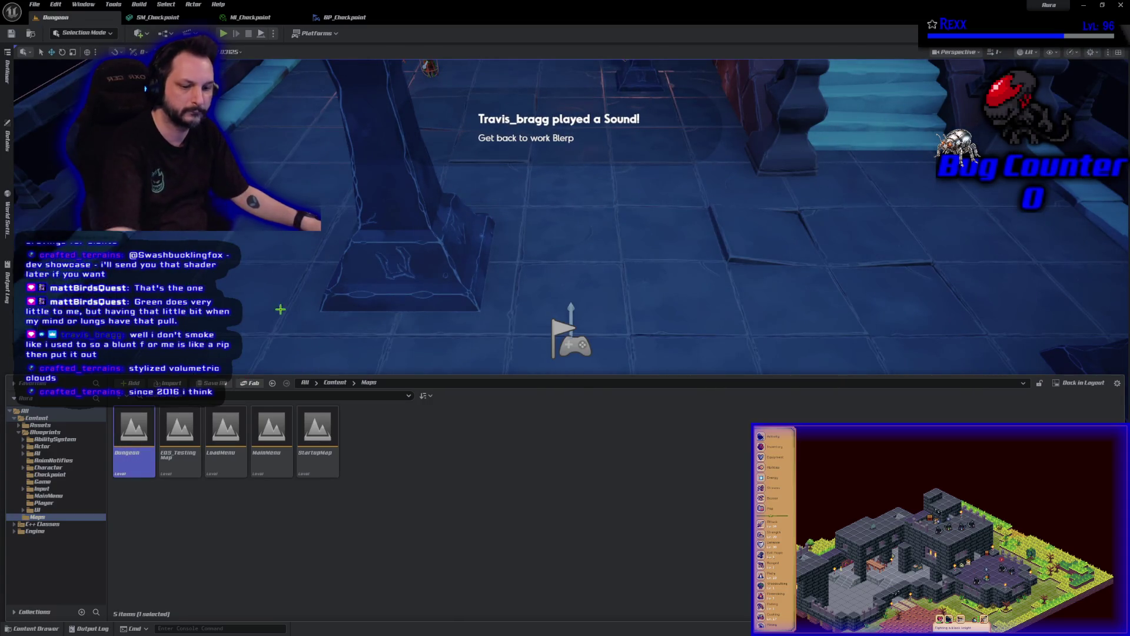
scroll(500, 245, down, 10)
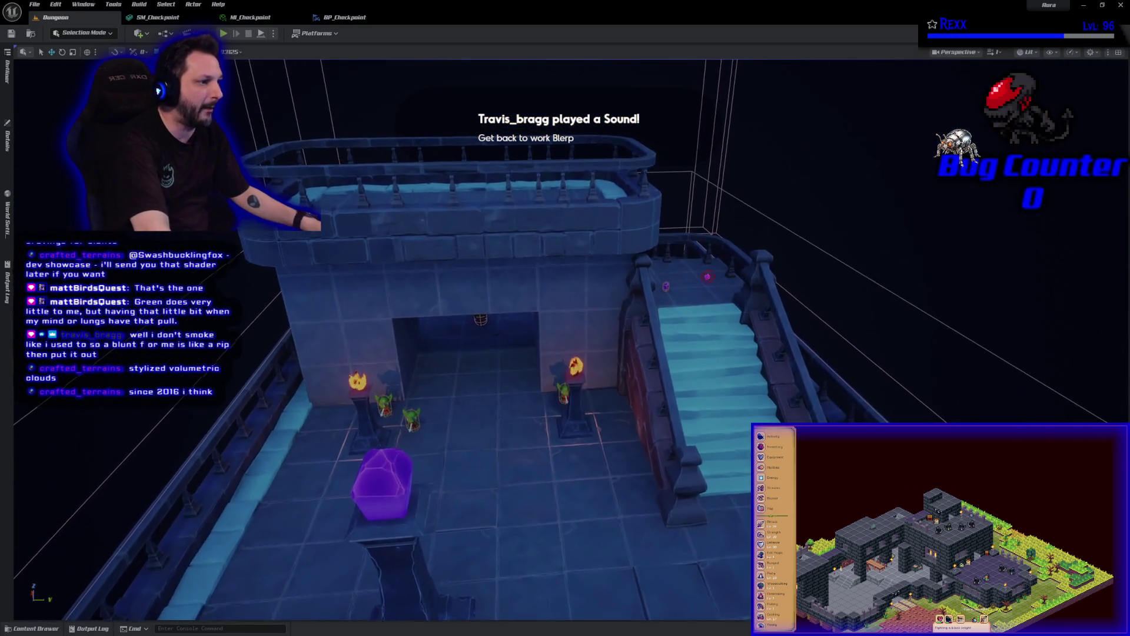
scroll(566, 339, down, 8)
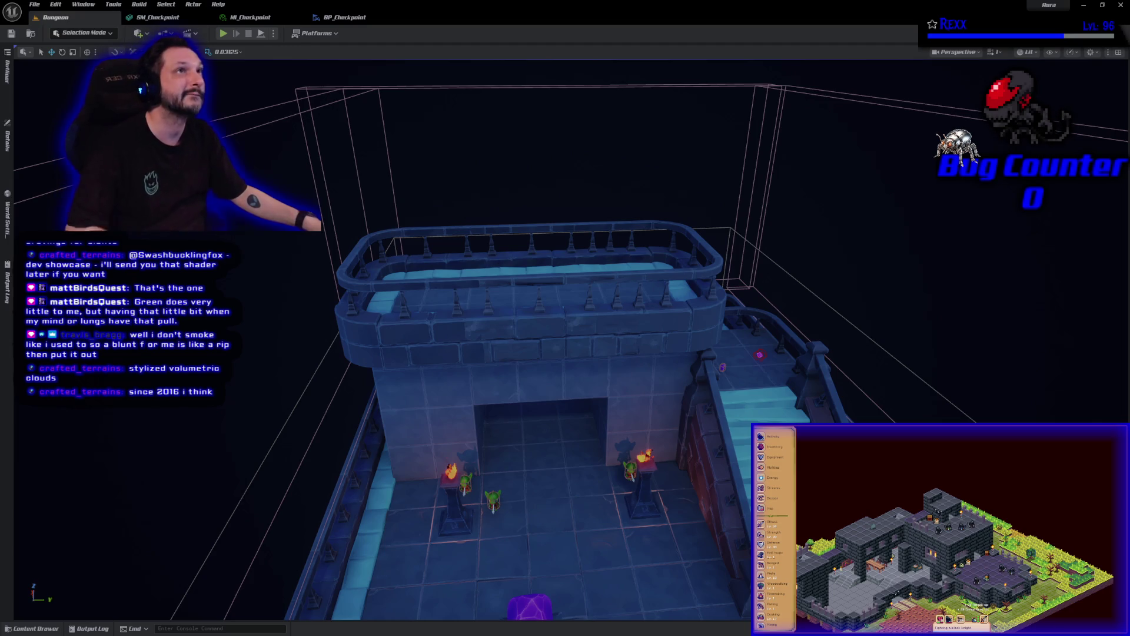
drag(567, 366, 568, 366)
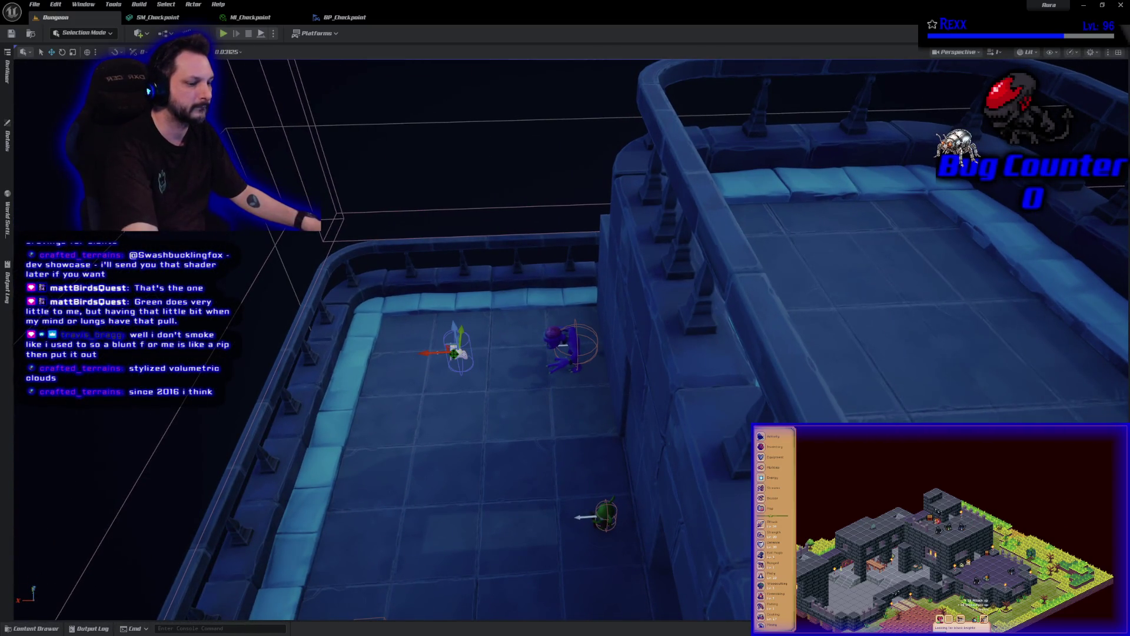
- Delete the flag marker from the dungeon floor and close the MI_Checkpoint material instance
key(Delete)
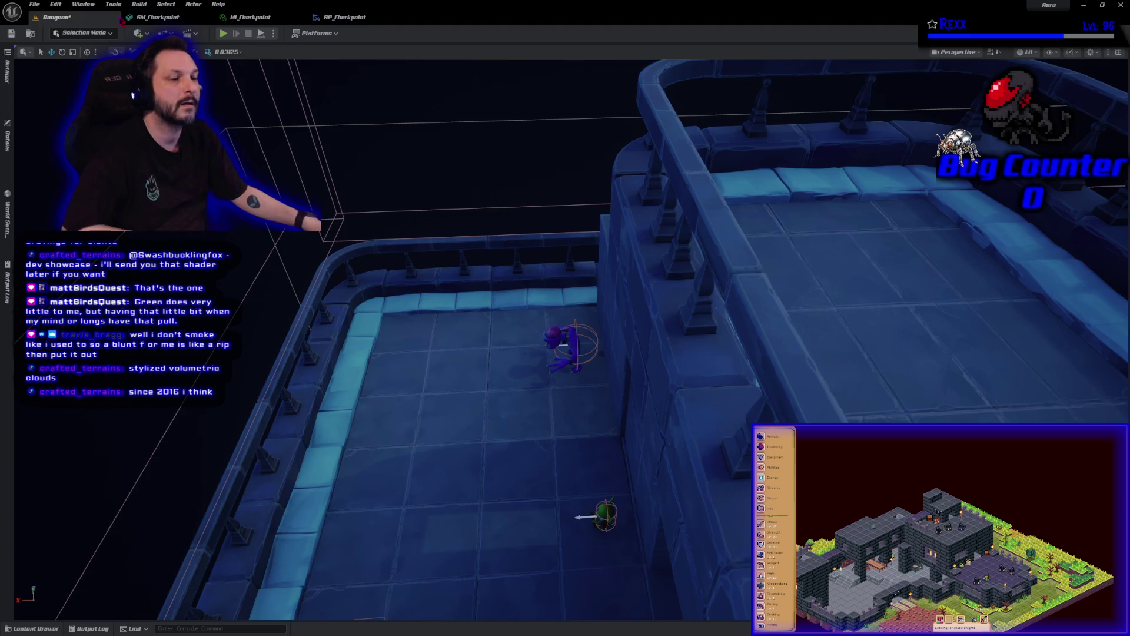
key(ctrl+space)
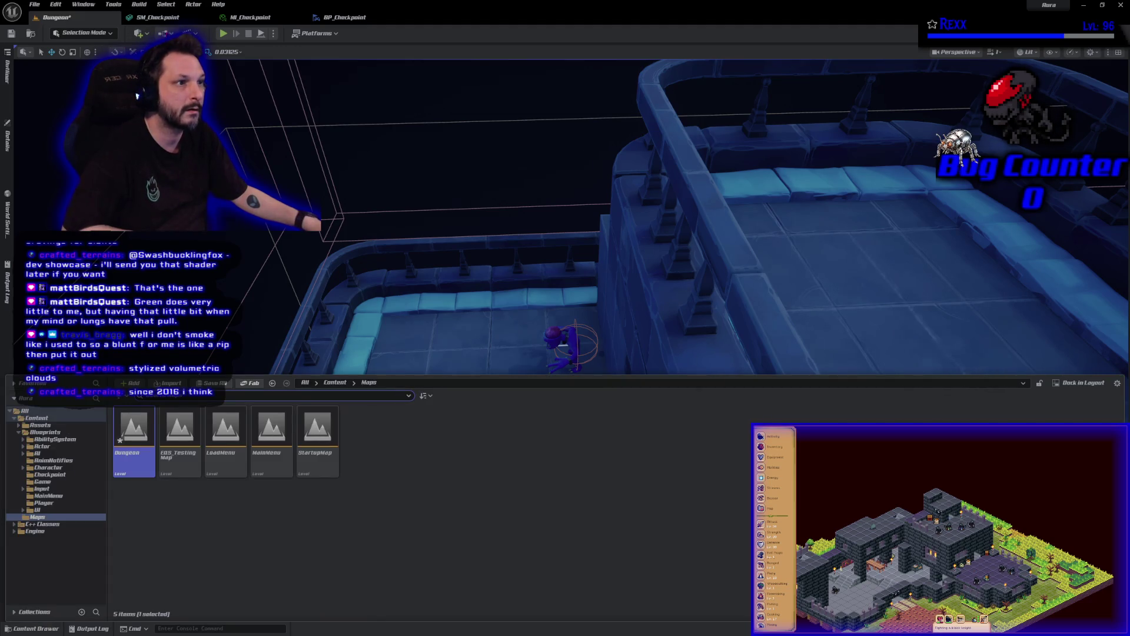
key(ctrl+space)
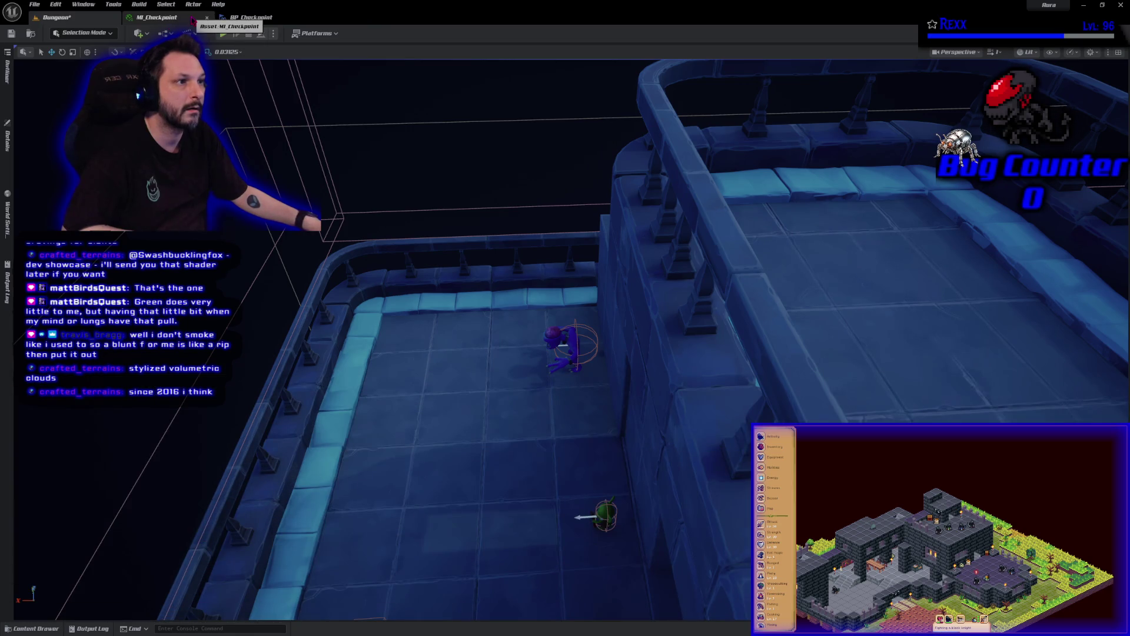
click(207, 18)
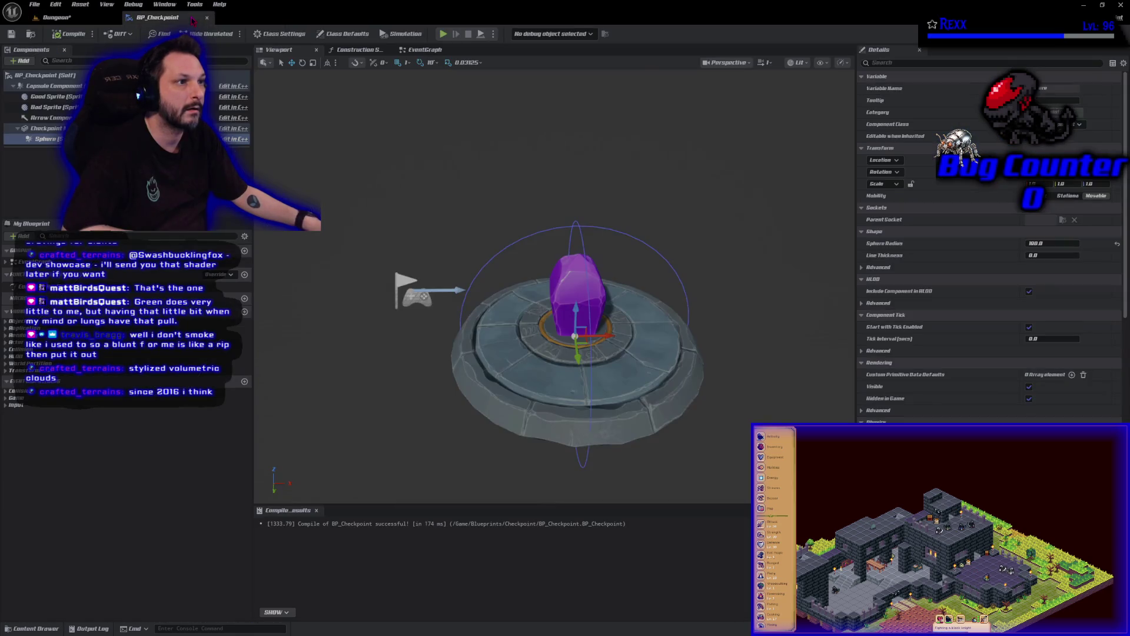
- Return to the Dungeon level and drag a BP_Checkpoint from the Content Drawer into the room
click(31, 33)
click(56, 17)
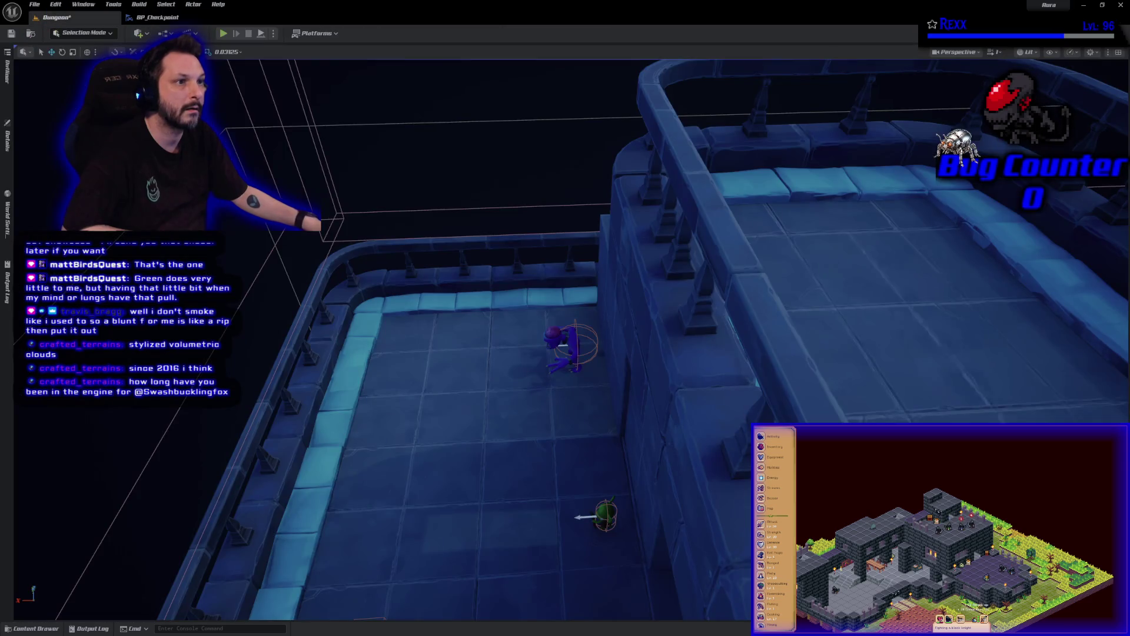
click(32, 628)
mouse_move(135, 515)
mouse_down()
mouse_move(412, 369)
mouse_move(532, 348)
mouse_up()
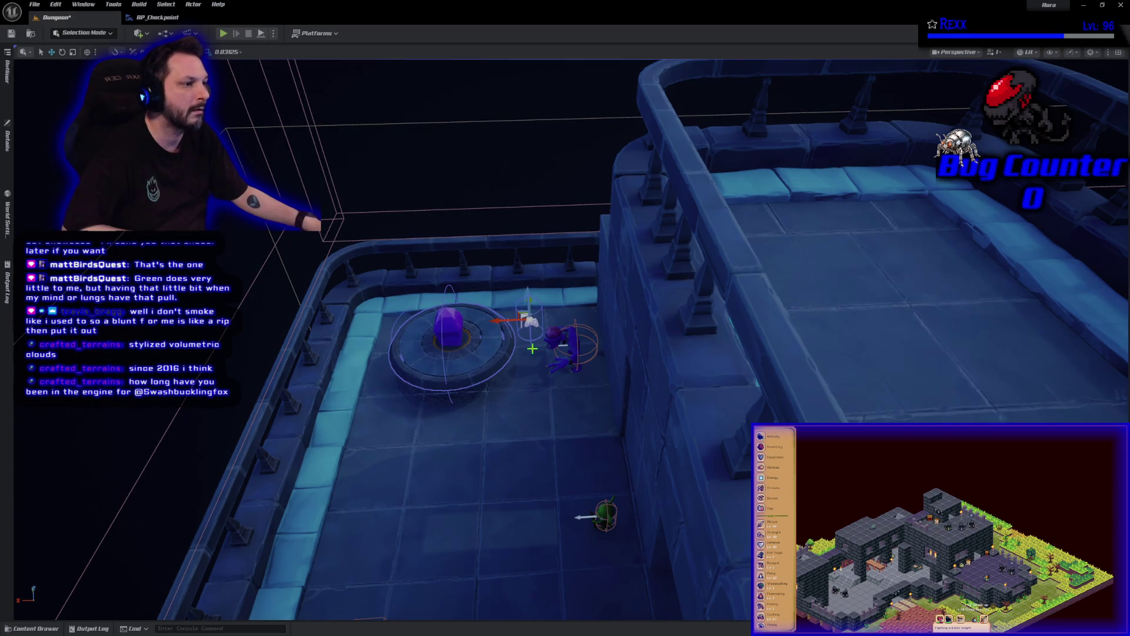
- Frame the new checkpoint with F and fly the camera down to its platform level
key(f)
drag(436, 477, 436, 407)
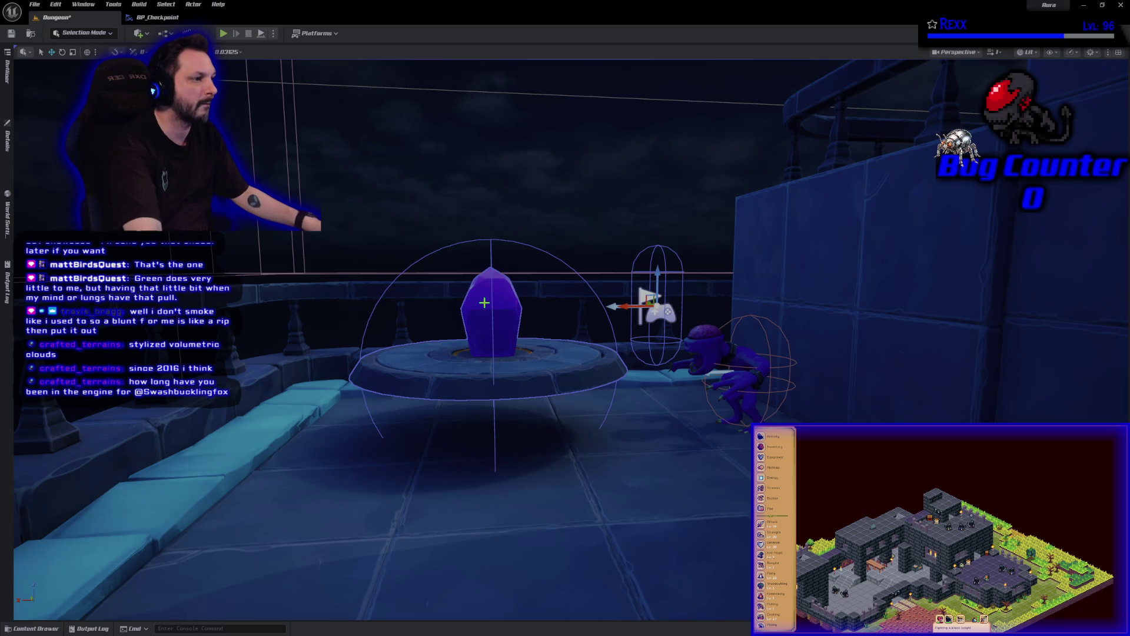
key(e)
key(w)
key(e)
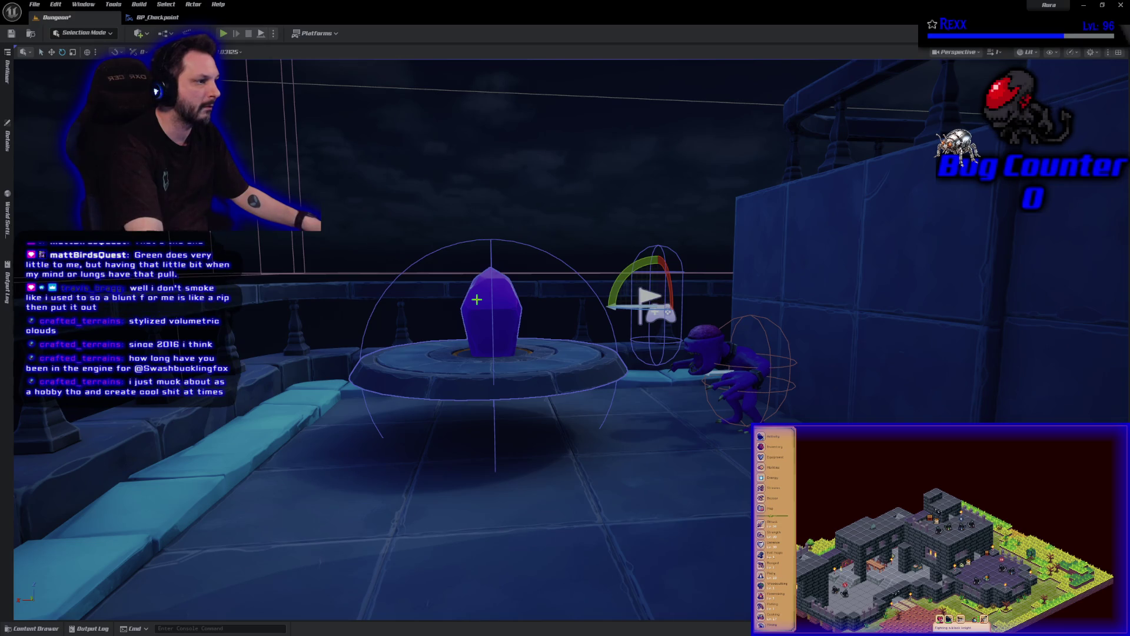
key(w)
key(e)
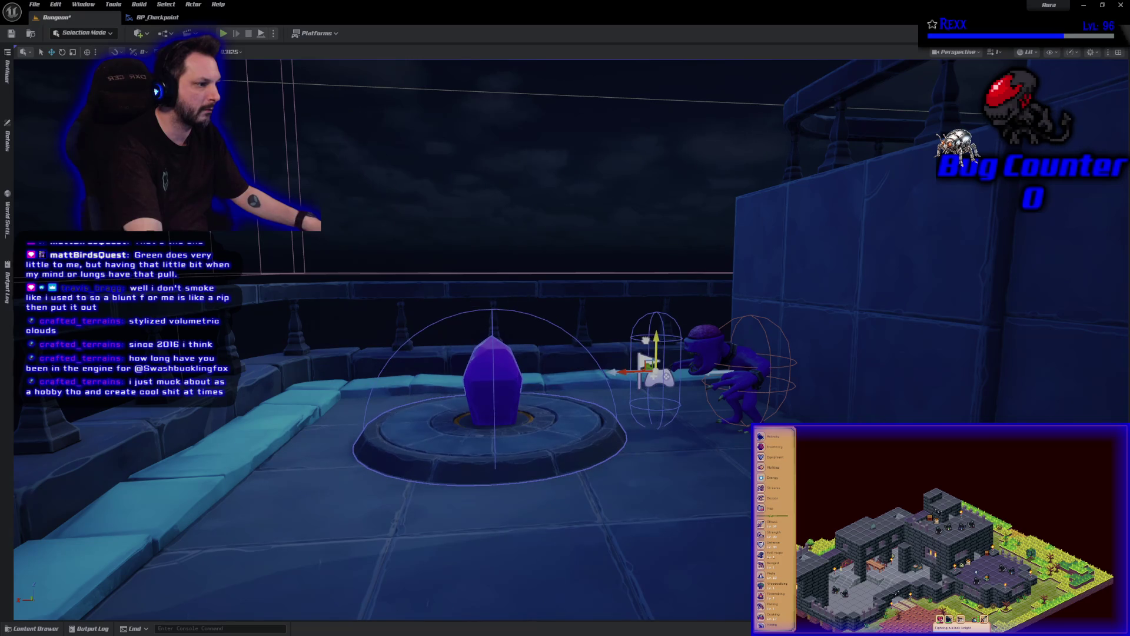
key(q)
key(e)
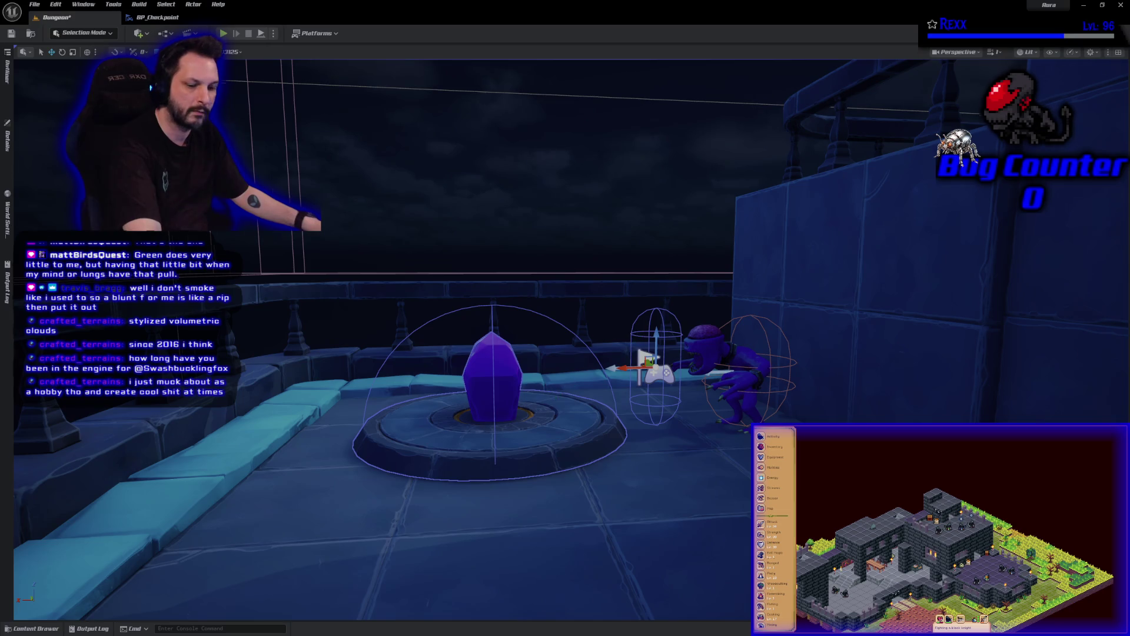
key(q)
key(w)
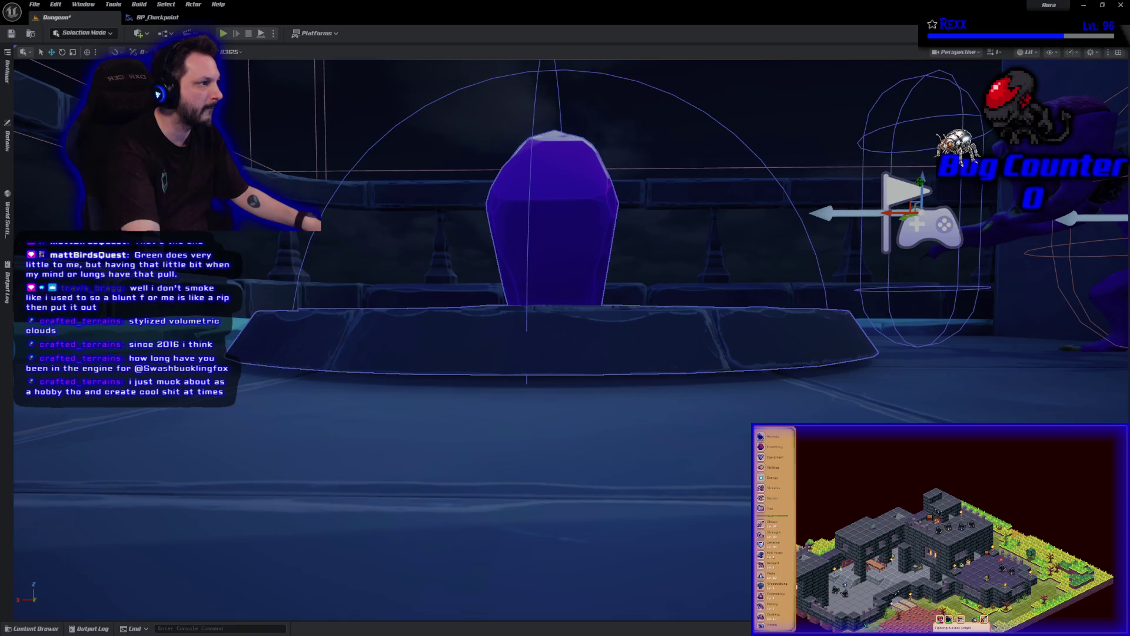
- Check the surface snapping options, then drag the checkpoint down onto the dungeon floor
key(e)
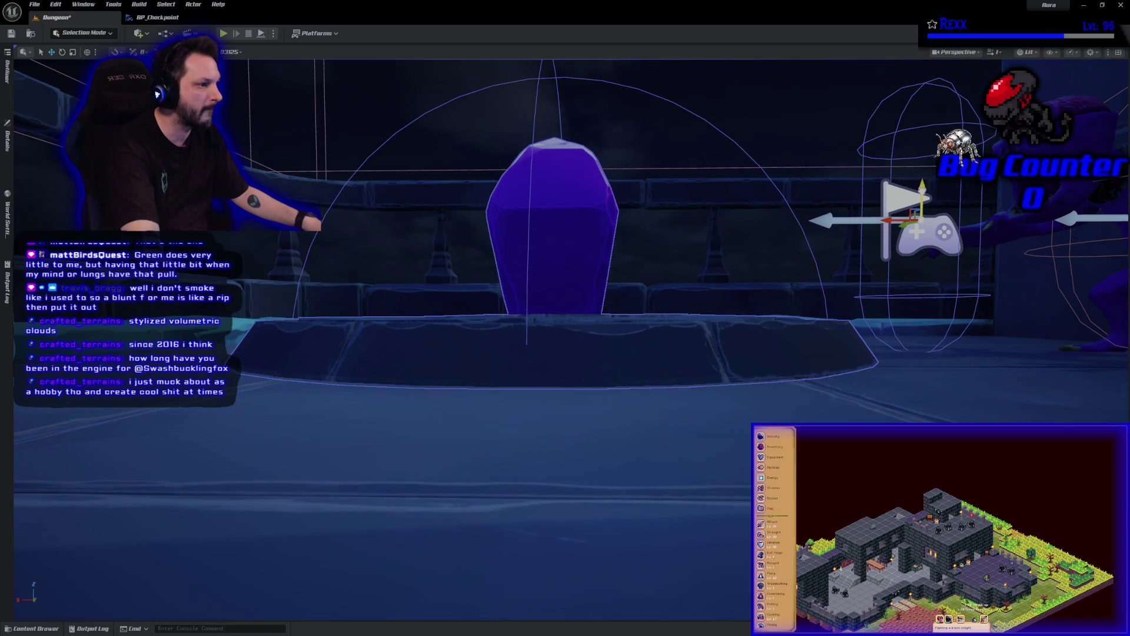
key(e)
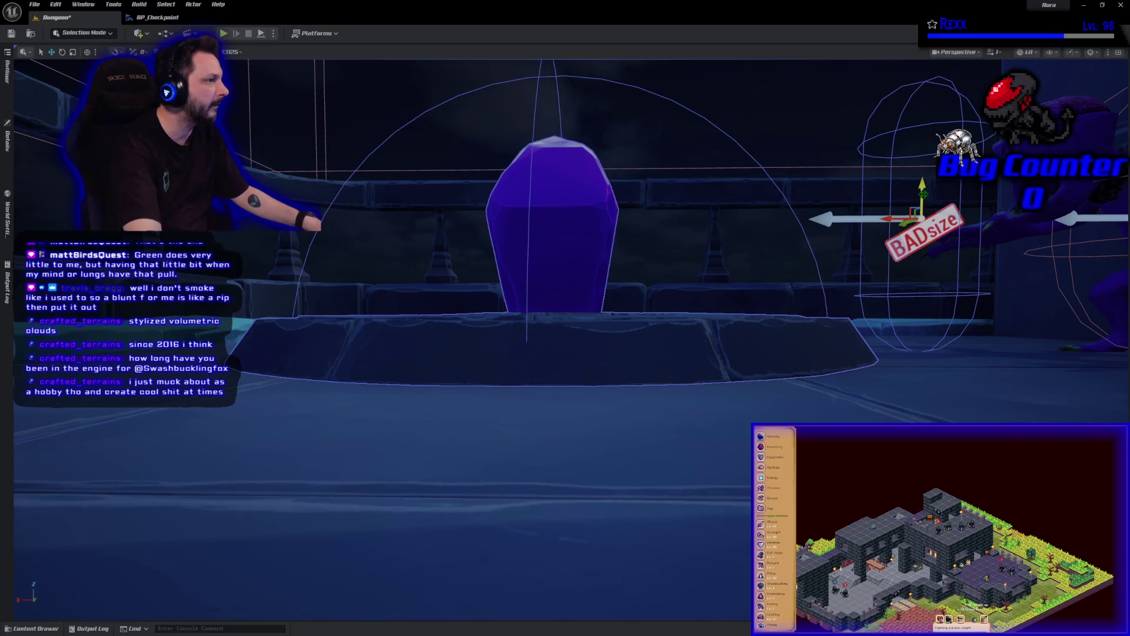
key(q)
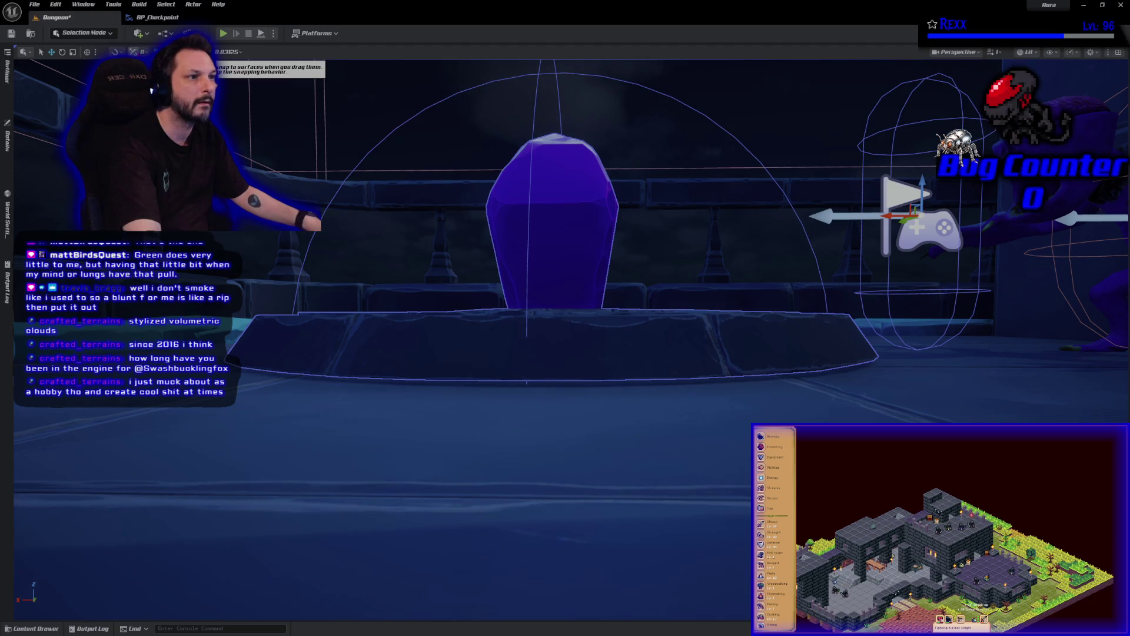
click(143, 52)
key(Escape)
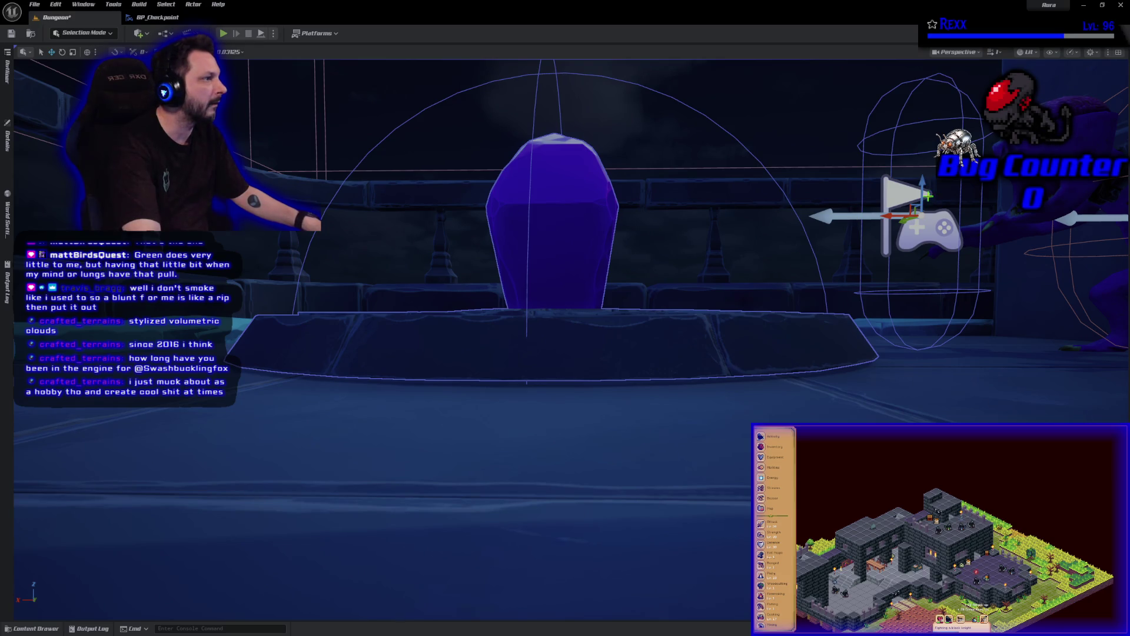
drag(918, 194, 921, 192)
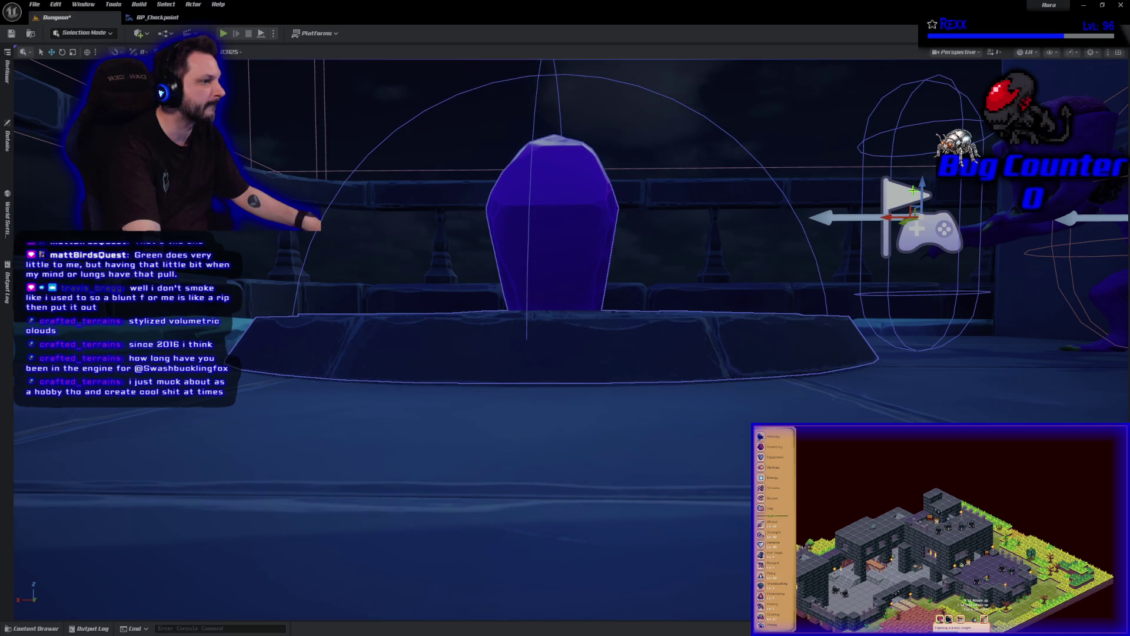
mouse_move(690, 351)
mouse_down()
mouse_move(600, 321)
mouse_move(643, 321)
mouse_move(630, 295)
mouse_move(589, 282)
mouse_move(379, 267)
mouse_move(395, 268)
mouse_move(395, 232)
mouse_move(434, 356)
mouse_up()
- Save the Dungeon level and switch over to JetBrains Rider
key(ctrl+s)
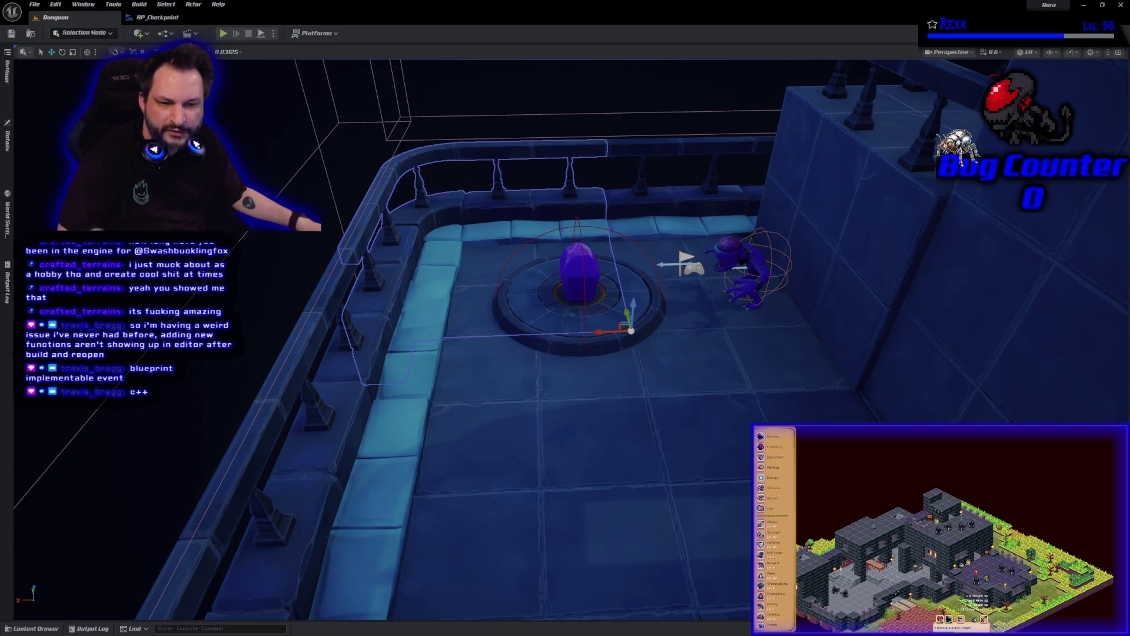
key(alt+Tab)
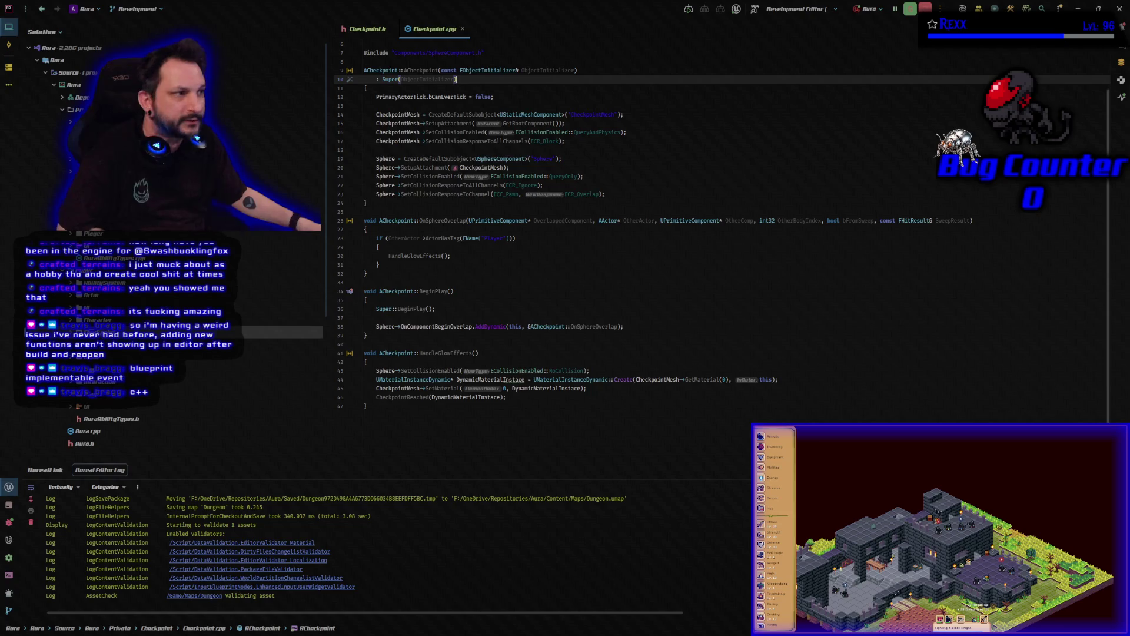
- Confirm the Rider build configuration is Development Editor, leaving it unchanged
click(839, 8)
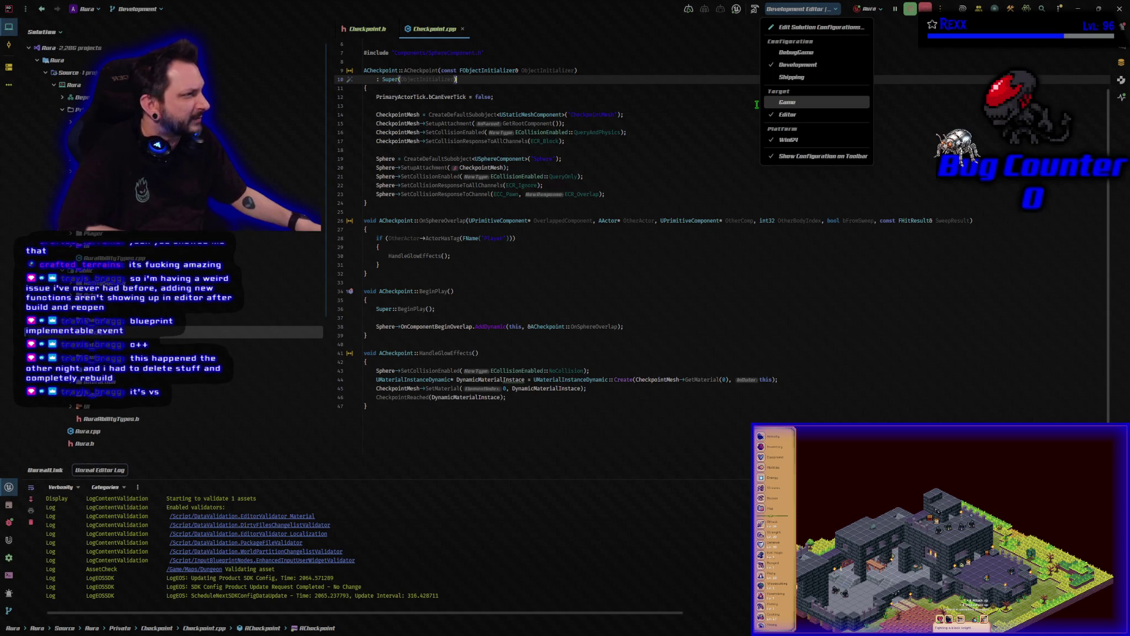
click(636, 9)
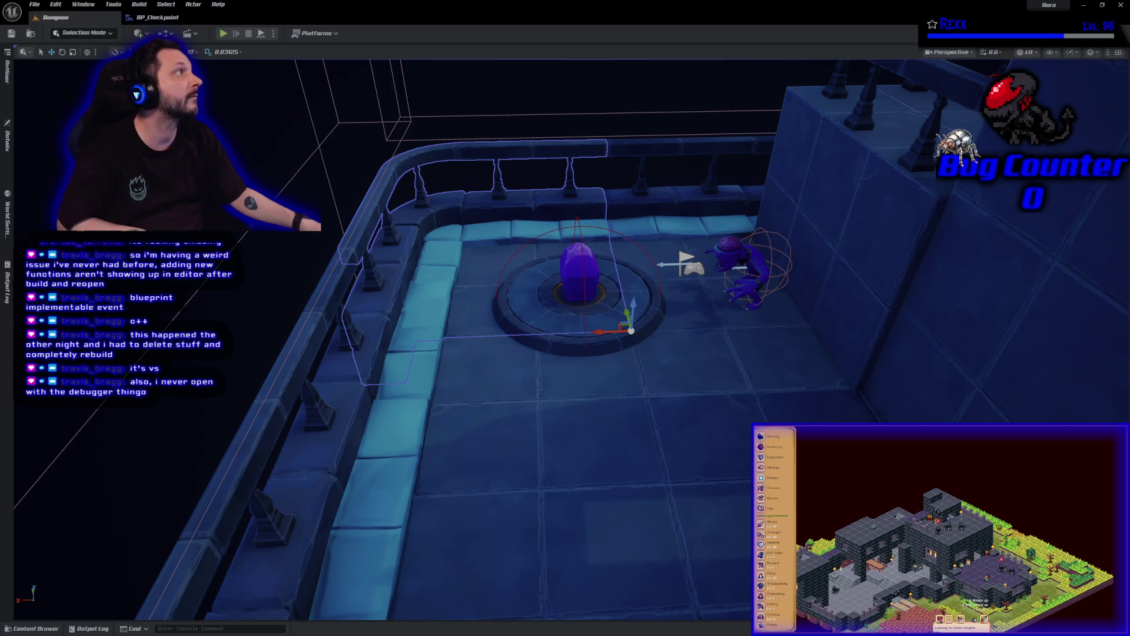
- Place an Event CheckpointReached node in BP_Checkpoint's Event Graph, nudge it into position, then return to Rider
click(160, 18)
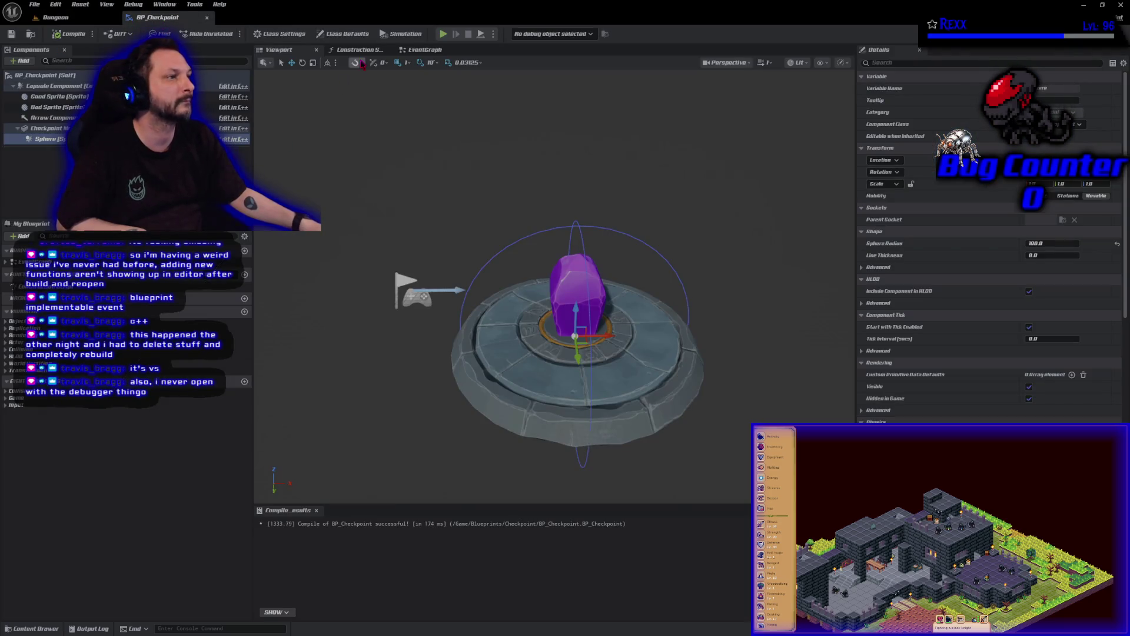
click(415, 47)
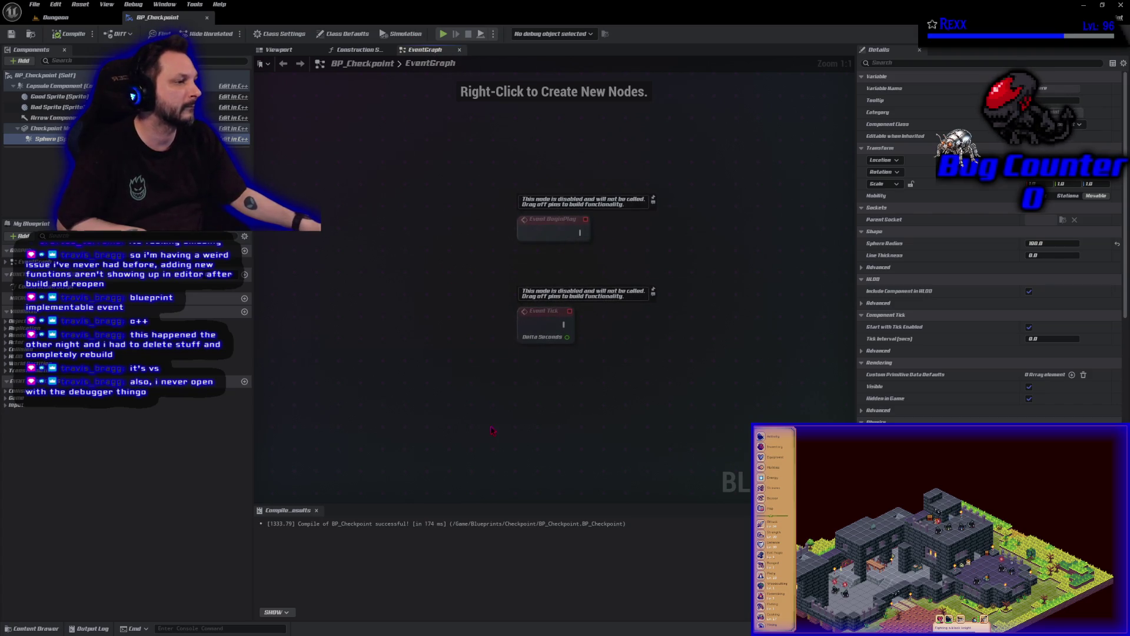
right_click(535, 387)
text(even)
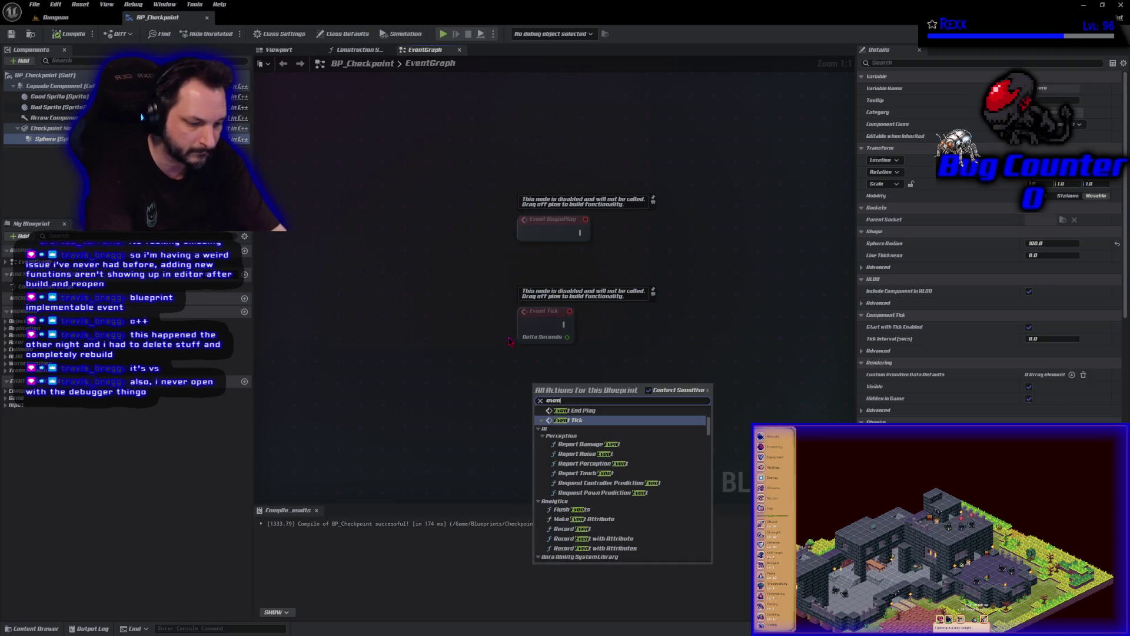
text(t checkpoint re)
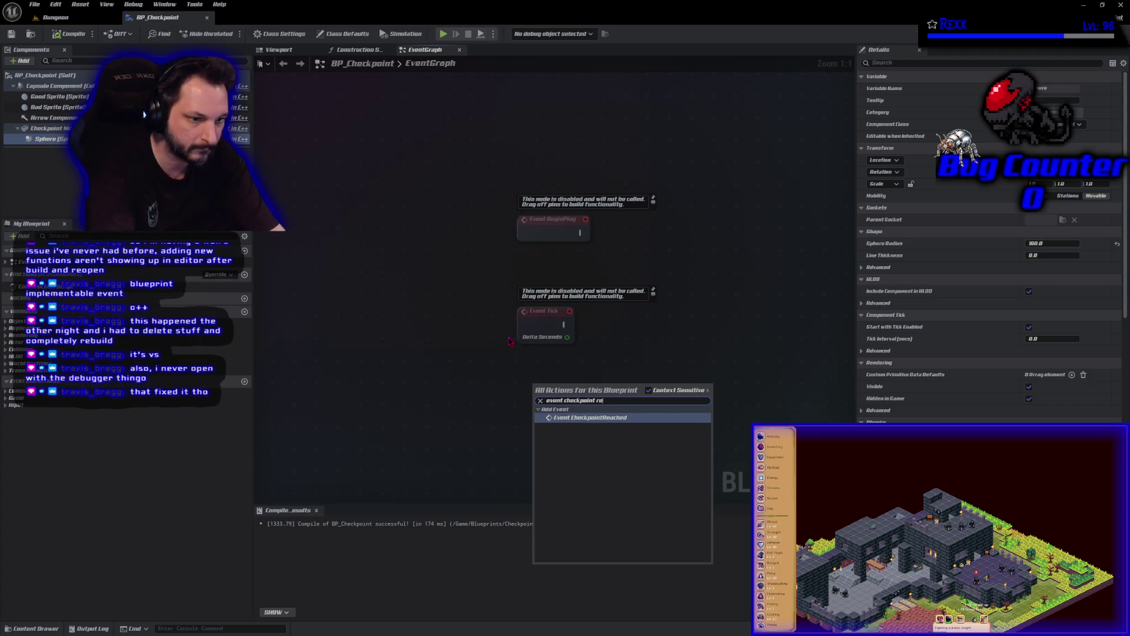
text(ached)
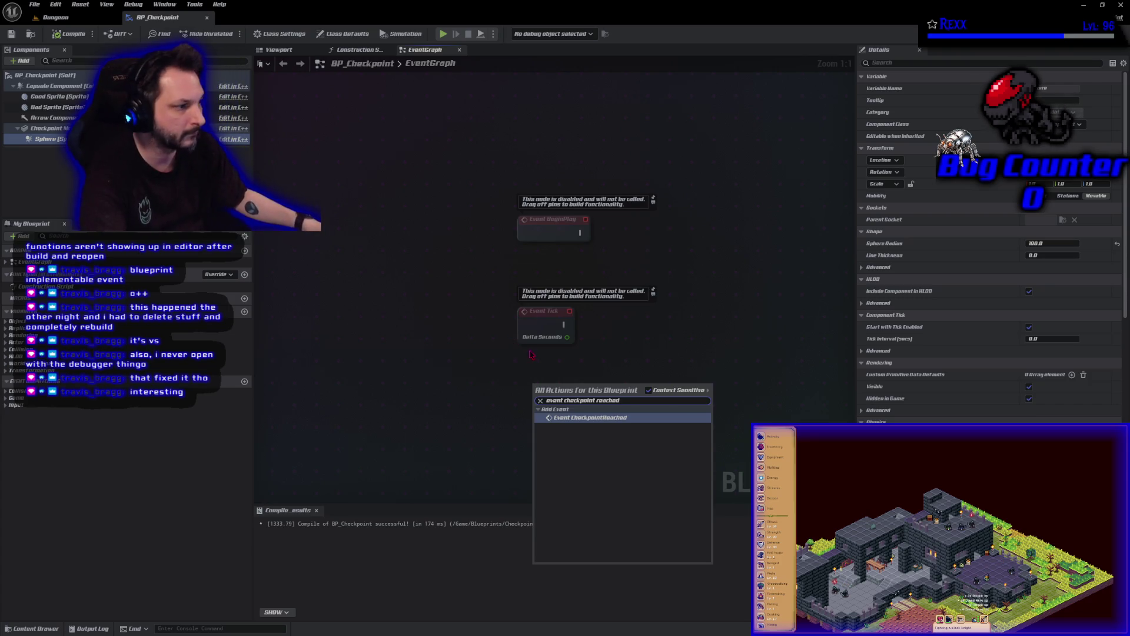
click(583, 418)
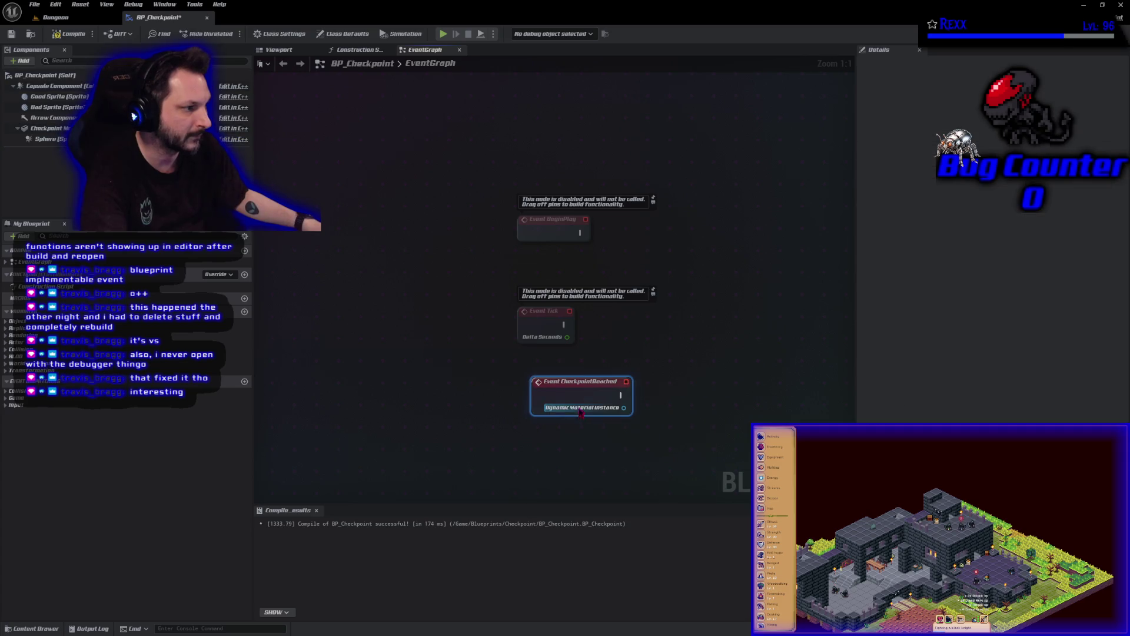
drag(570, 398, 523, 391)
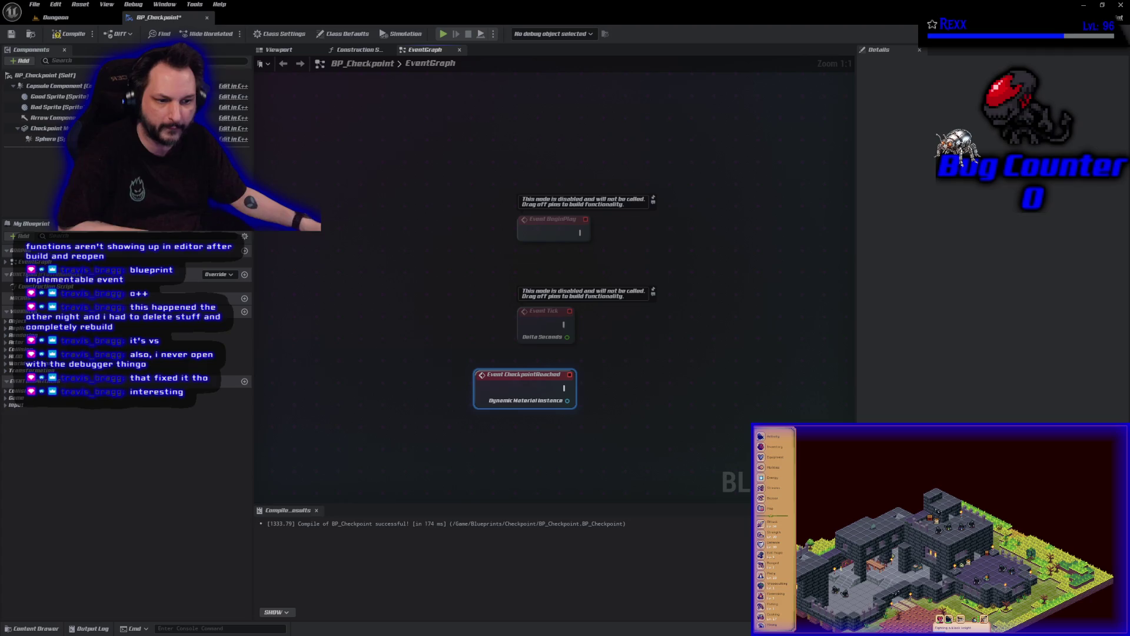
key(alt+Tab)
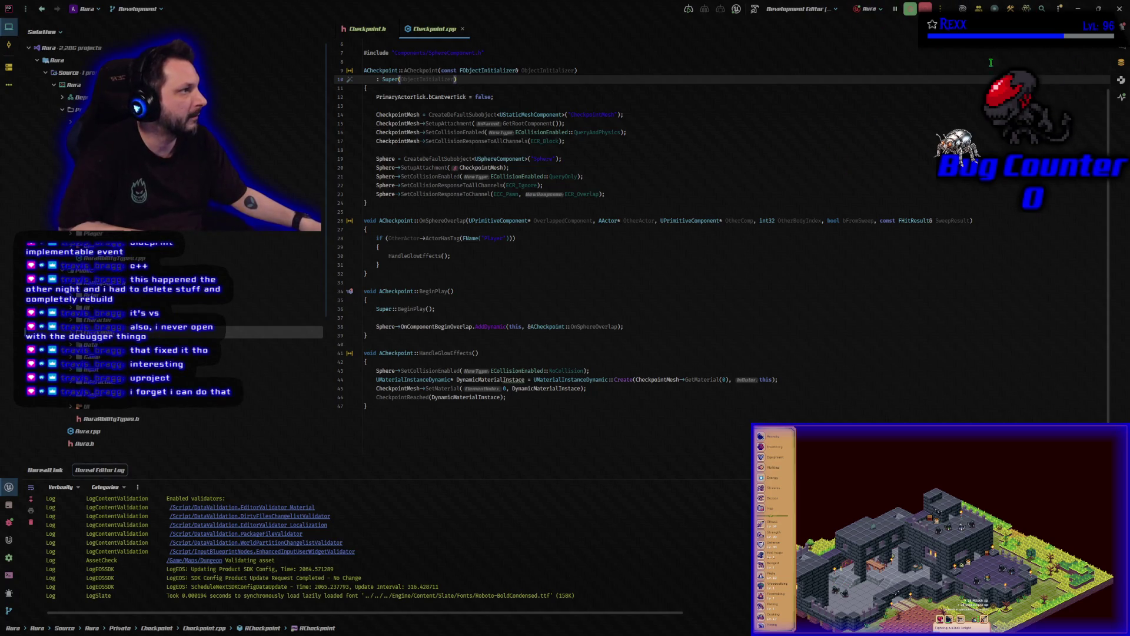
click(1078, 9)
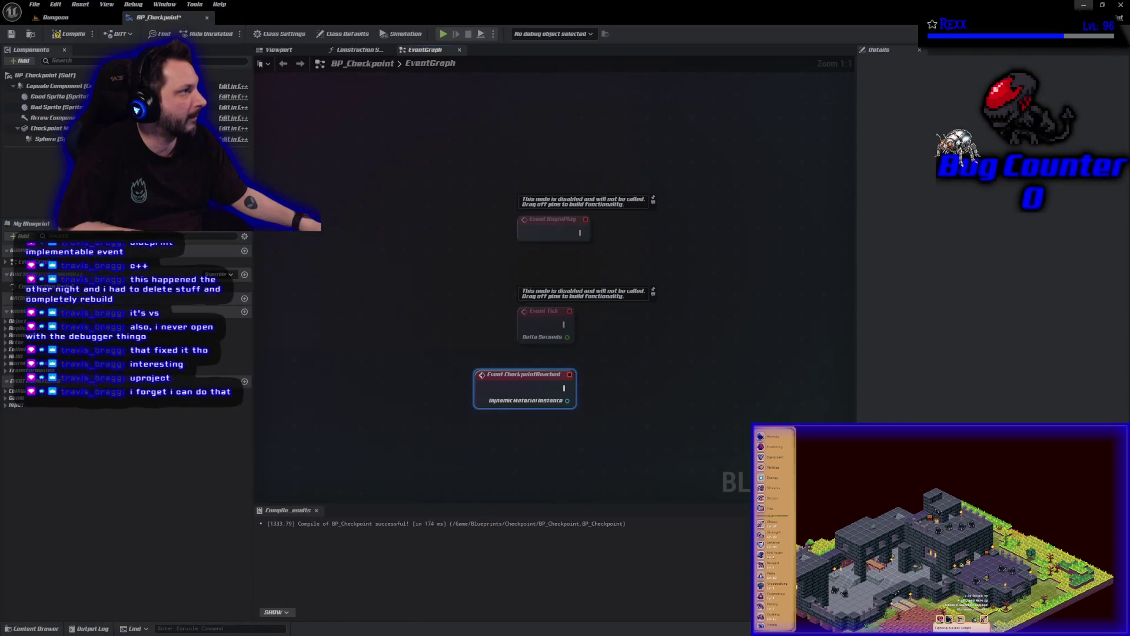
- Add a timeline node named GlowTimeline to the graph and open its timeline editor
click(526, 435)
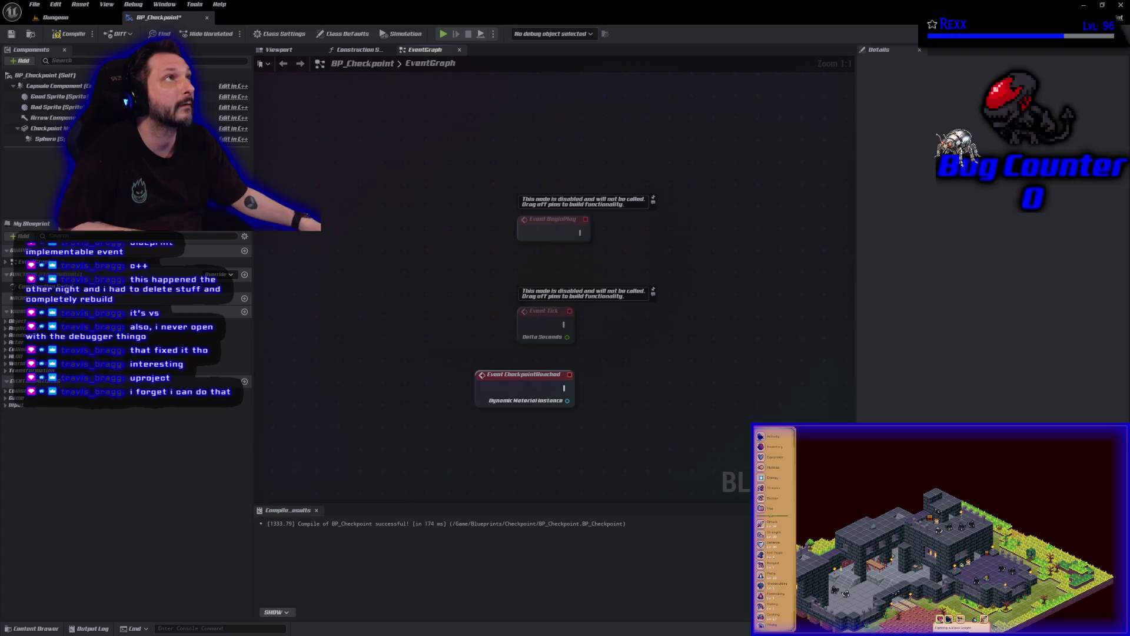
right_click(651, 396)
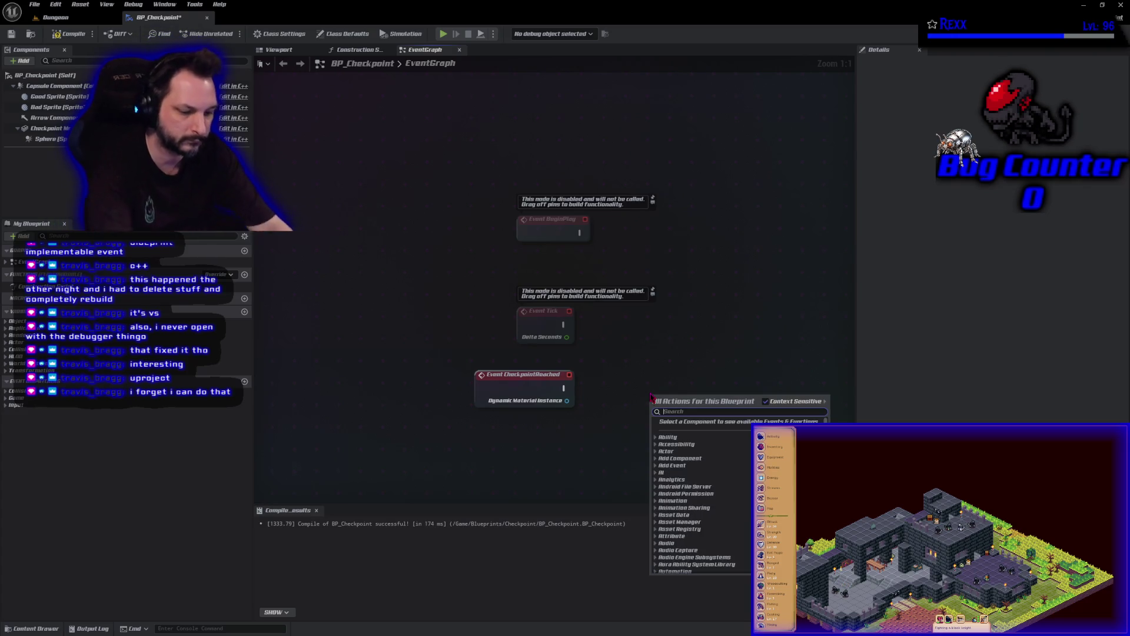
text(add timeline)
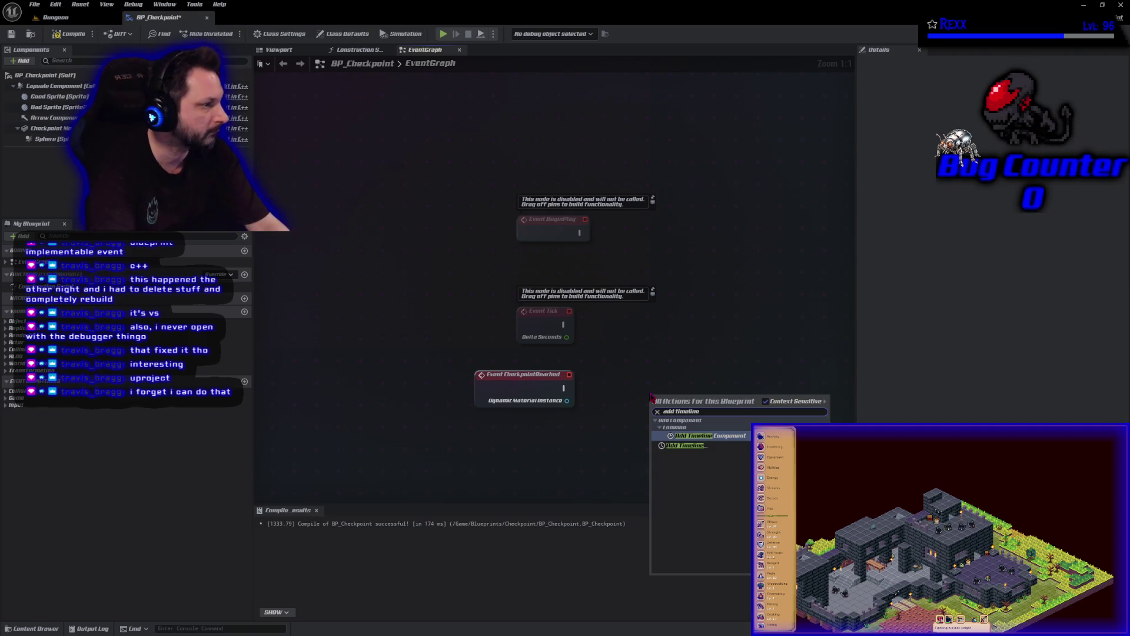
key(Down)
key(Return)
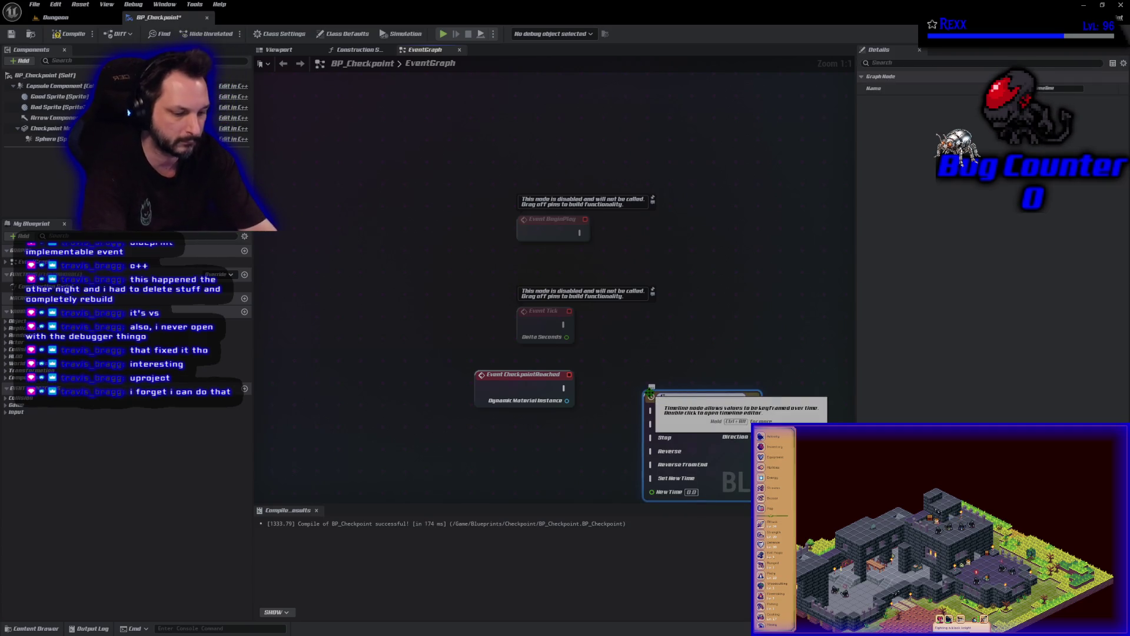
key(Return)
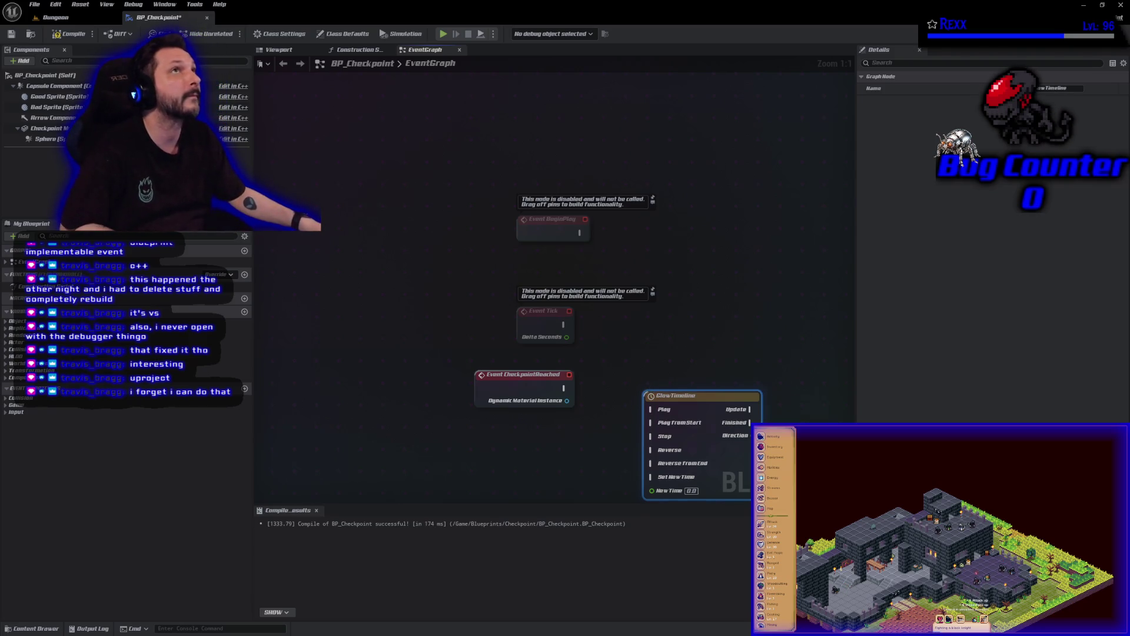
double_click(685, 419)
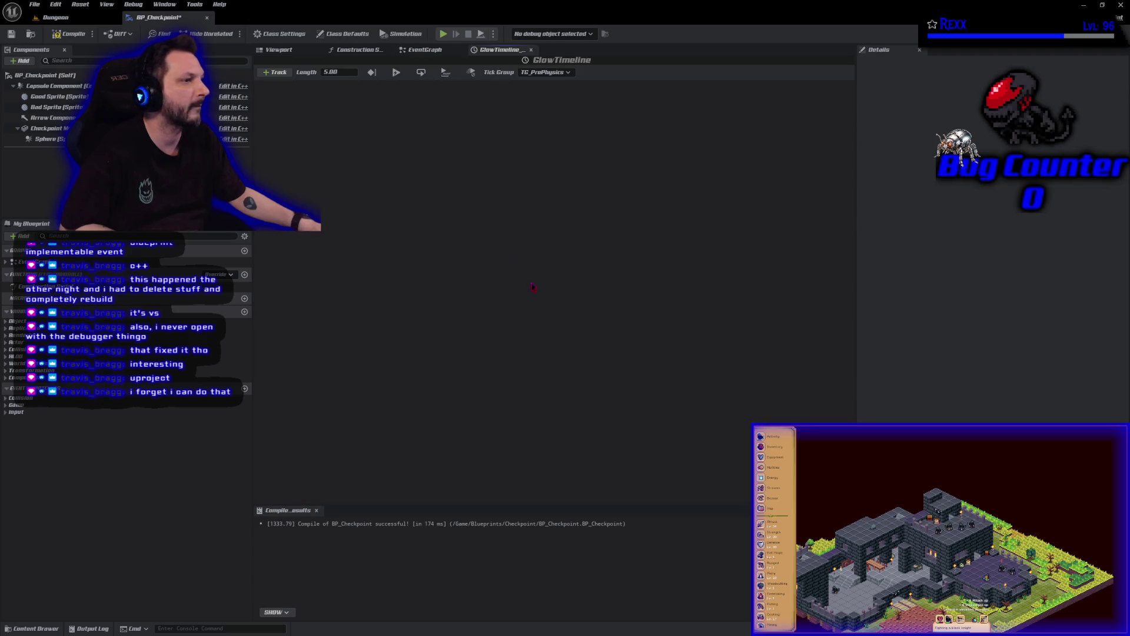
- Add a float track named GlowTrack and place two keys on its curve
click(275, 72)
click(298, 85)
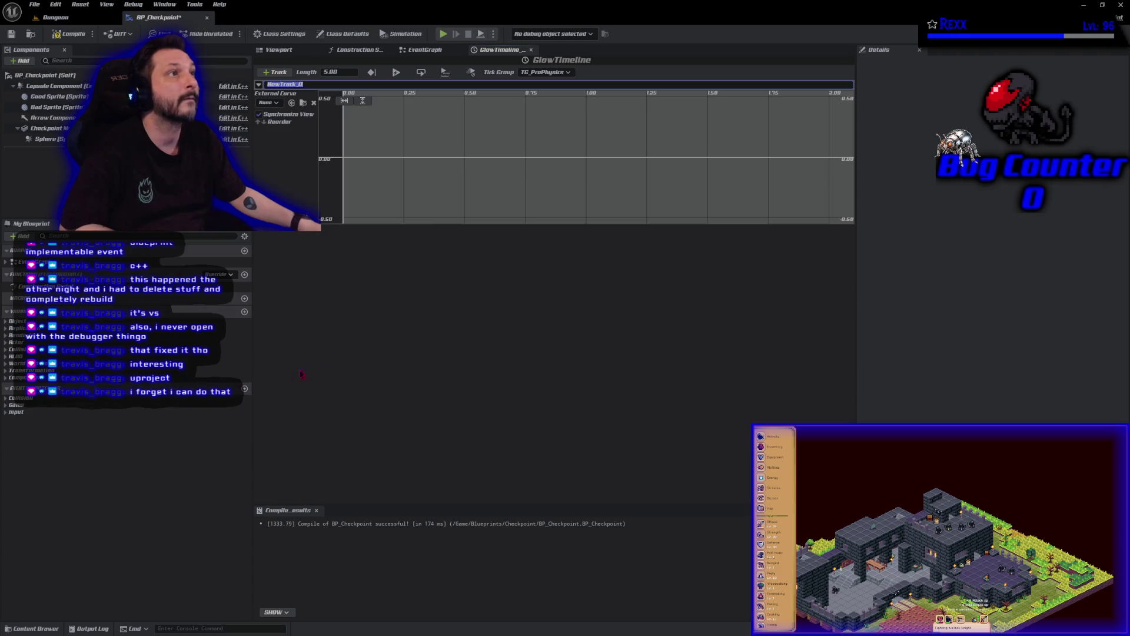
text(Glow)
key(Return)
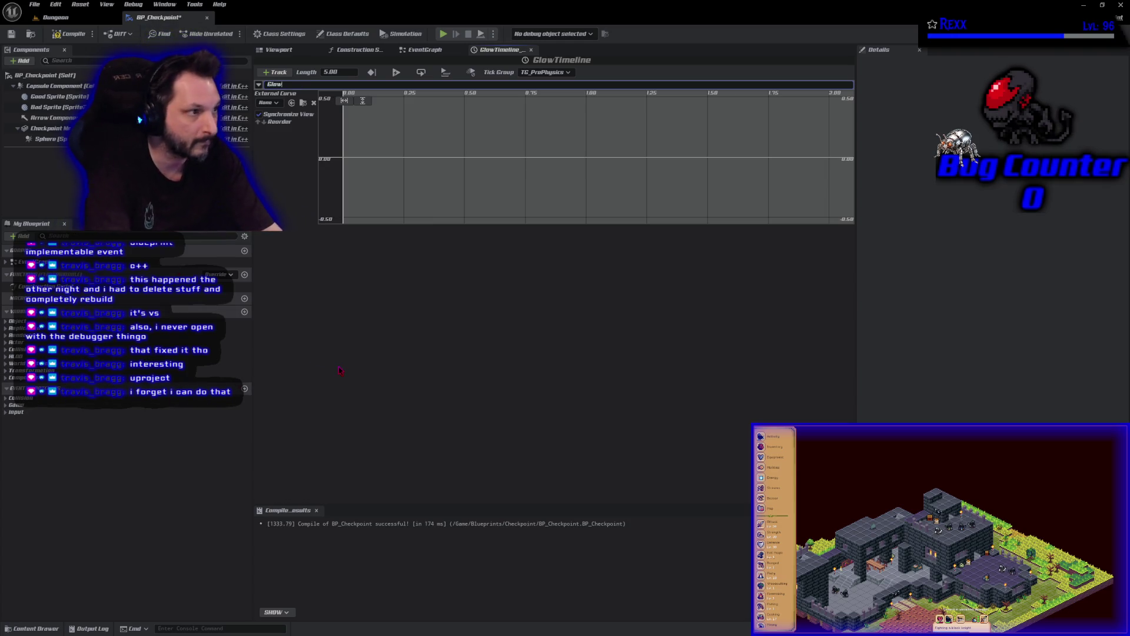
text(Track)
key(Return)
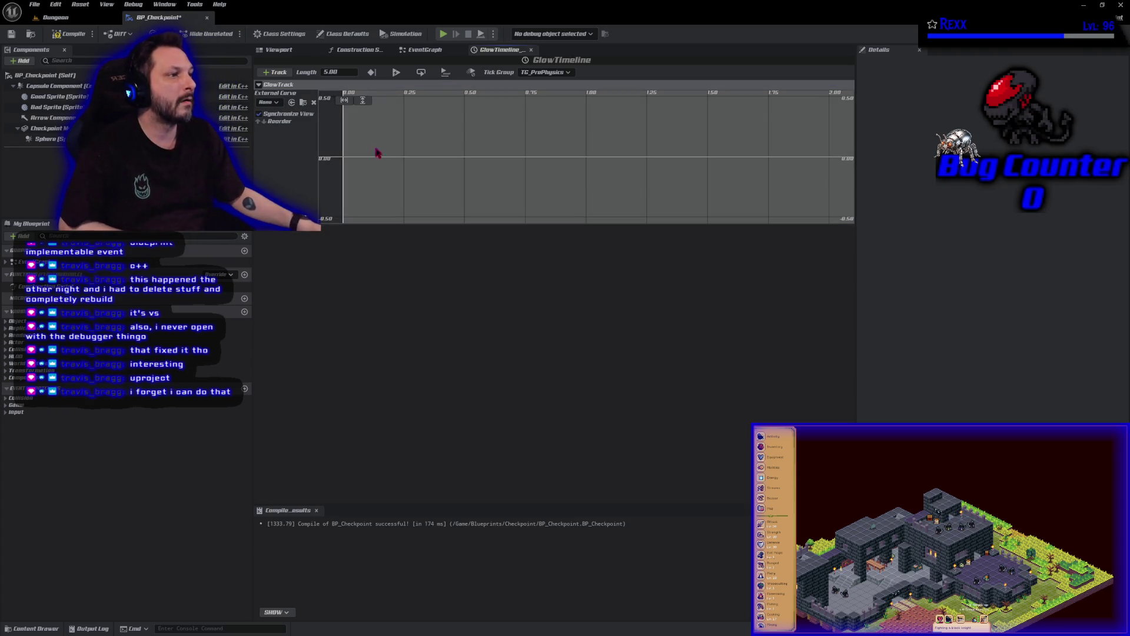
right_click(390, 159)
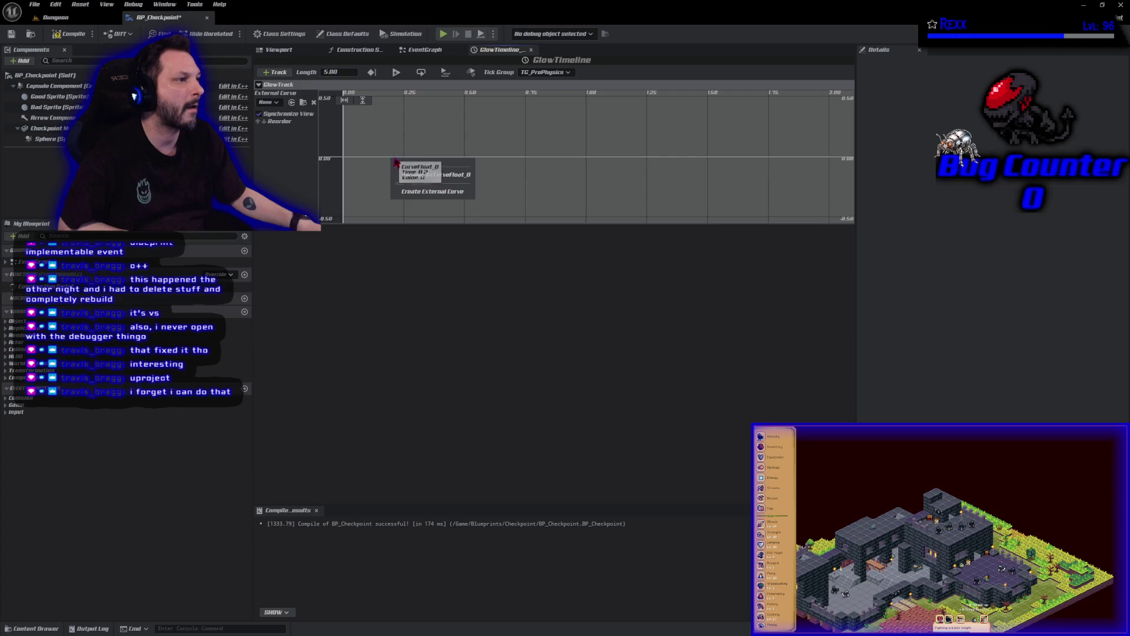
click(433, 171)
right_click(454, 160)
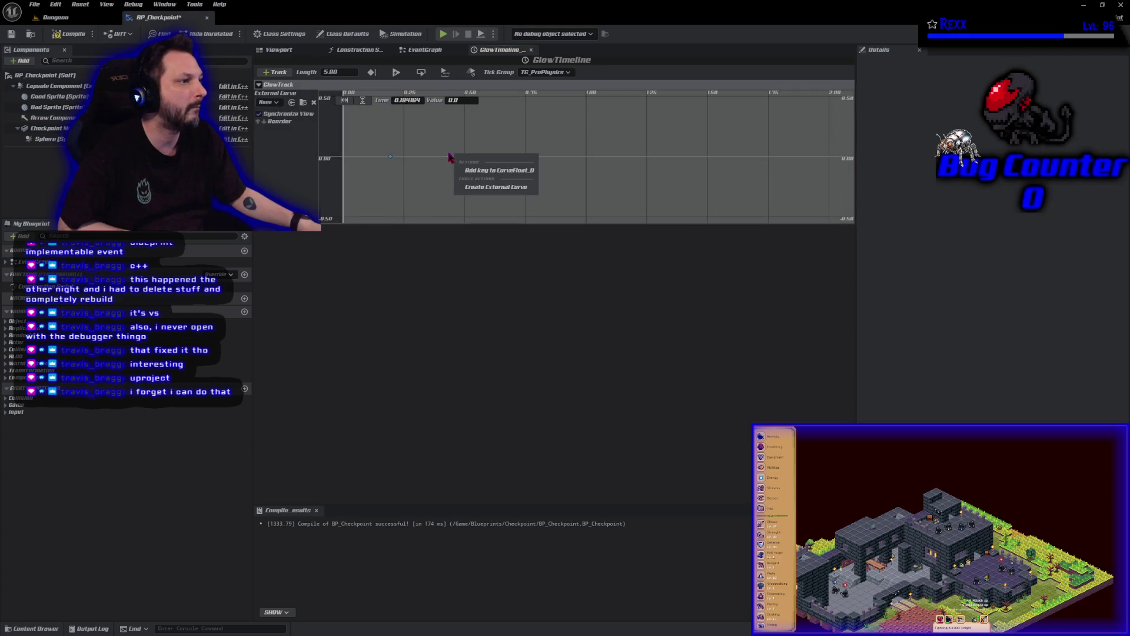
click(472, 172)
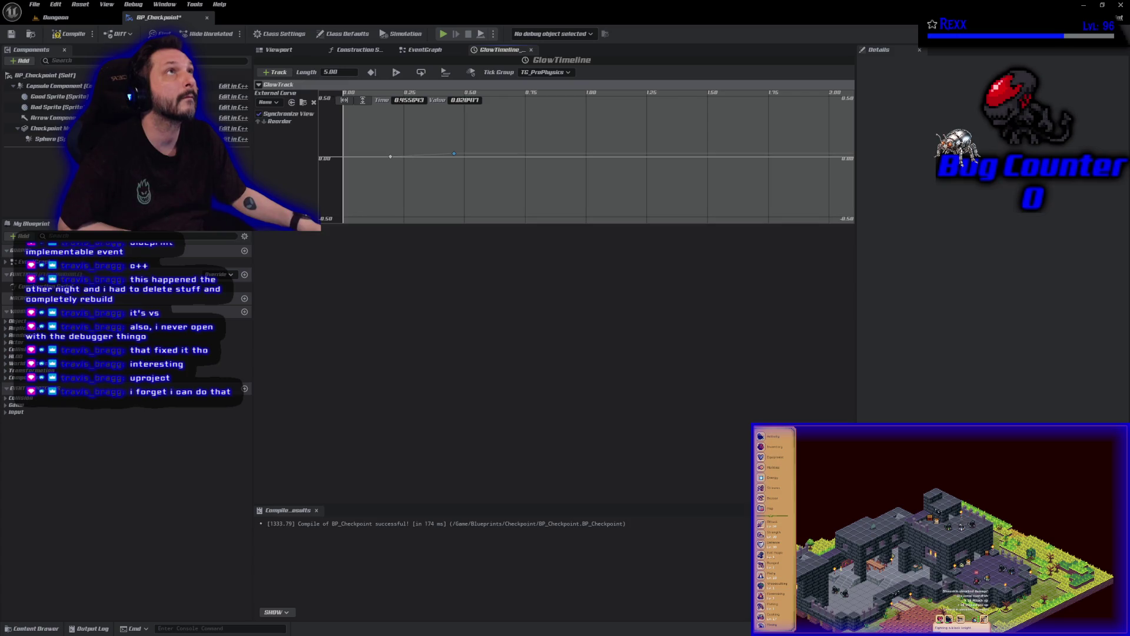
- Set the first key to time 0 and the second key to time 1, value 1
click(391, 156)
double_click(416, 100)
text(0)
key(Return)
click(454, 153)
double_click(419, 101)
text(1)
key(Return)
double_click(465, 101)
text(1)
key(Return)
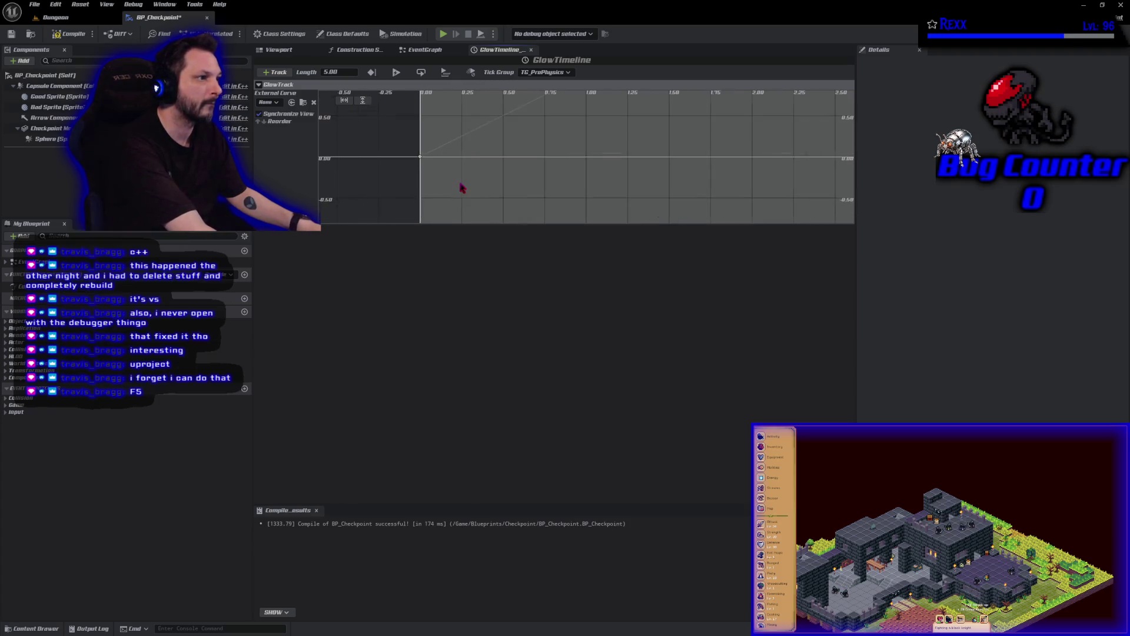
drag(572, 191, 516, 226)
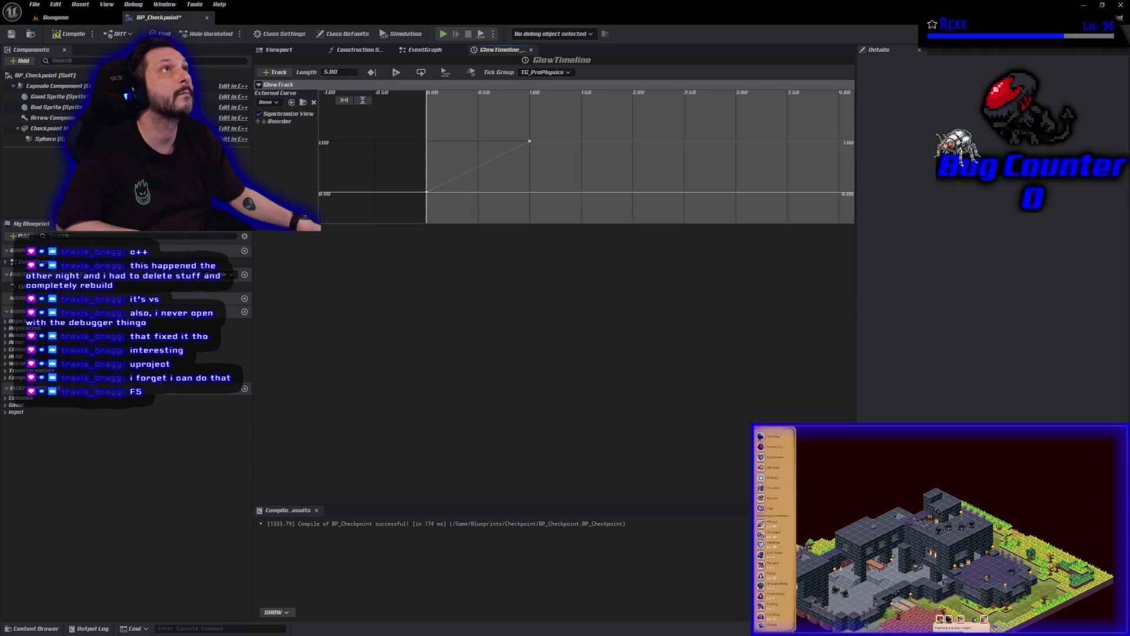
- Set the GlowTimeline length to 1.00, then compile and save the blueprint
click(342, 72)
text(1)
key(Return)
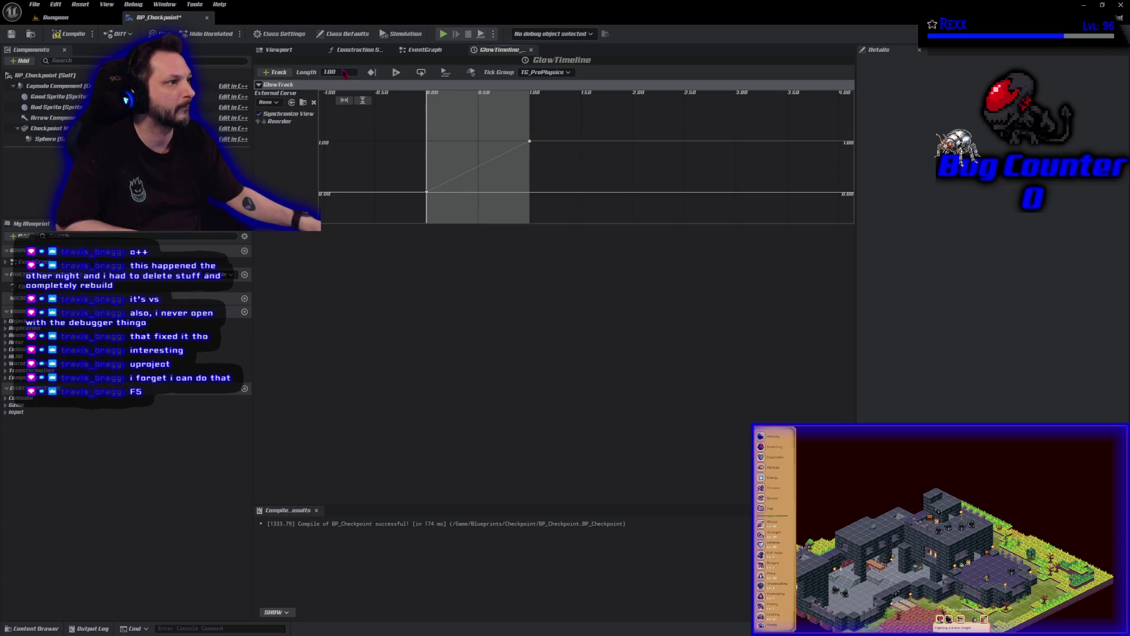
click(70, 34)
click(11, 33)
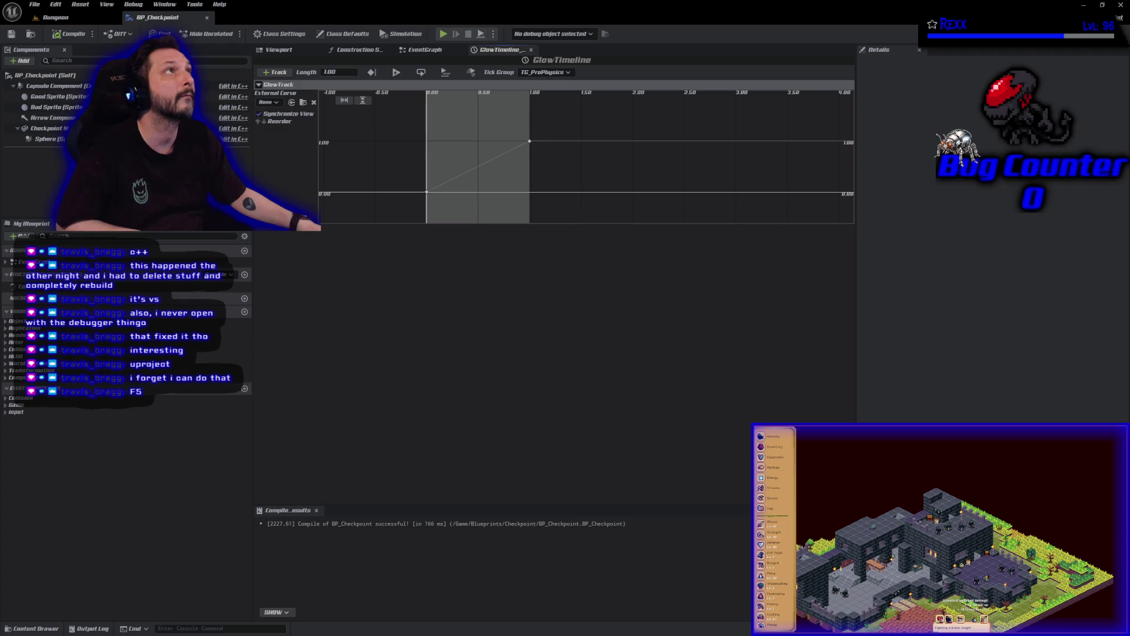
- Give both GlowTrack keys Auto interpolation for an eased curve and recompile
drag(569, 213, 396, 121)
right_click(484, 178)
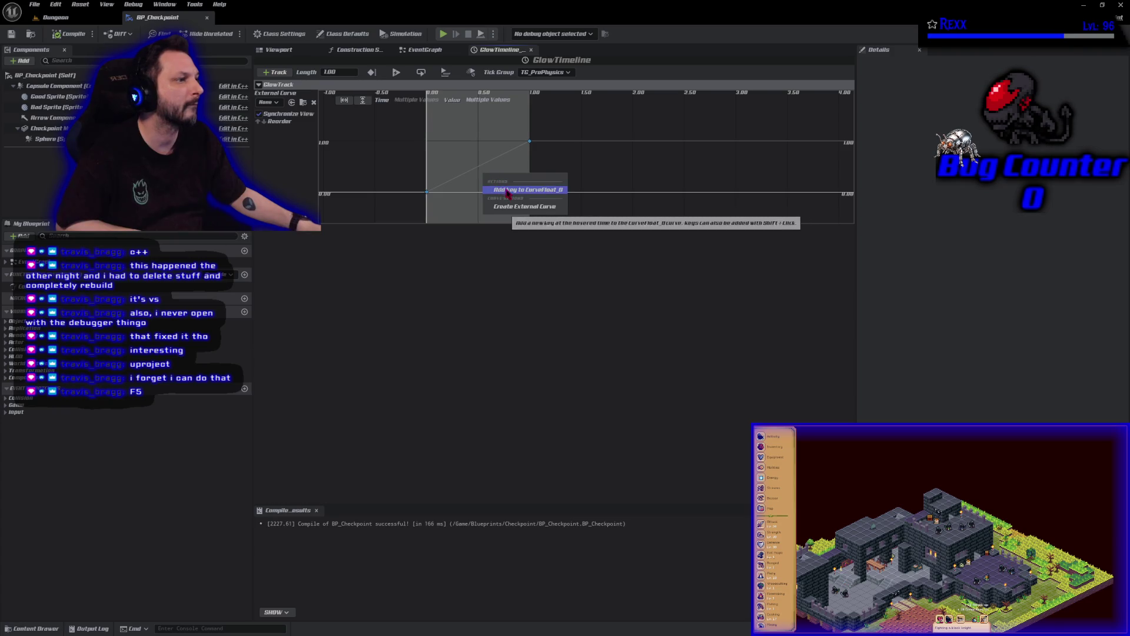
click(451, 206)
drag(473, 159, 406, 128)
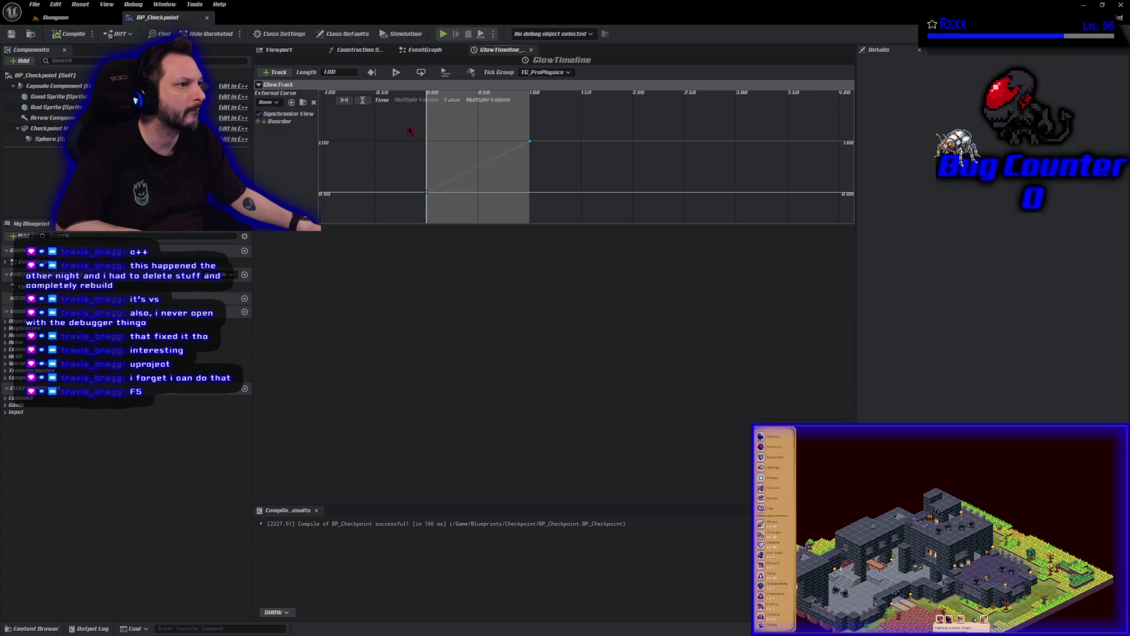
right_click(428, 194)
click(444, 209)
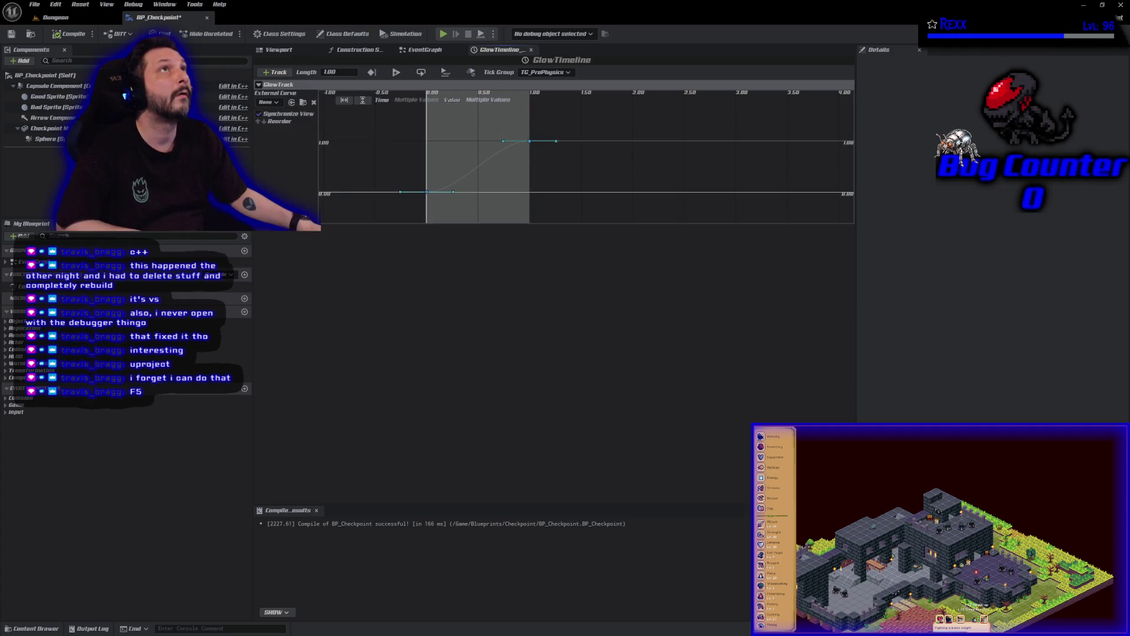
click(55, 37)
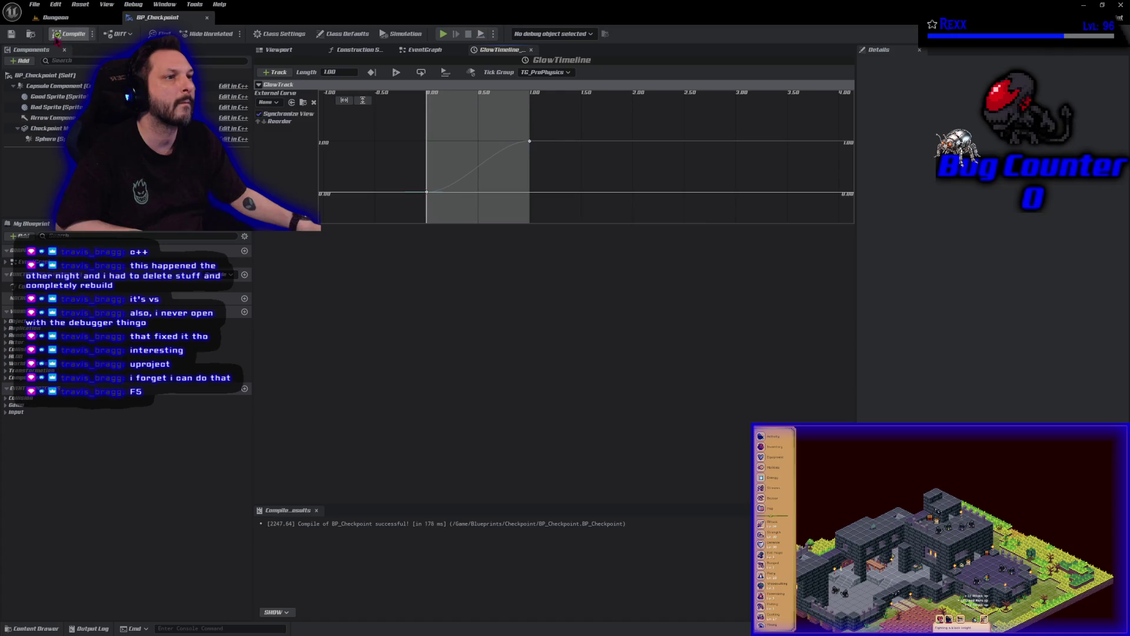
click(432, 51)
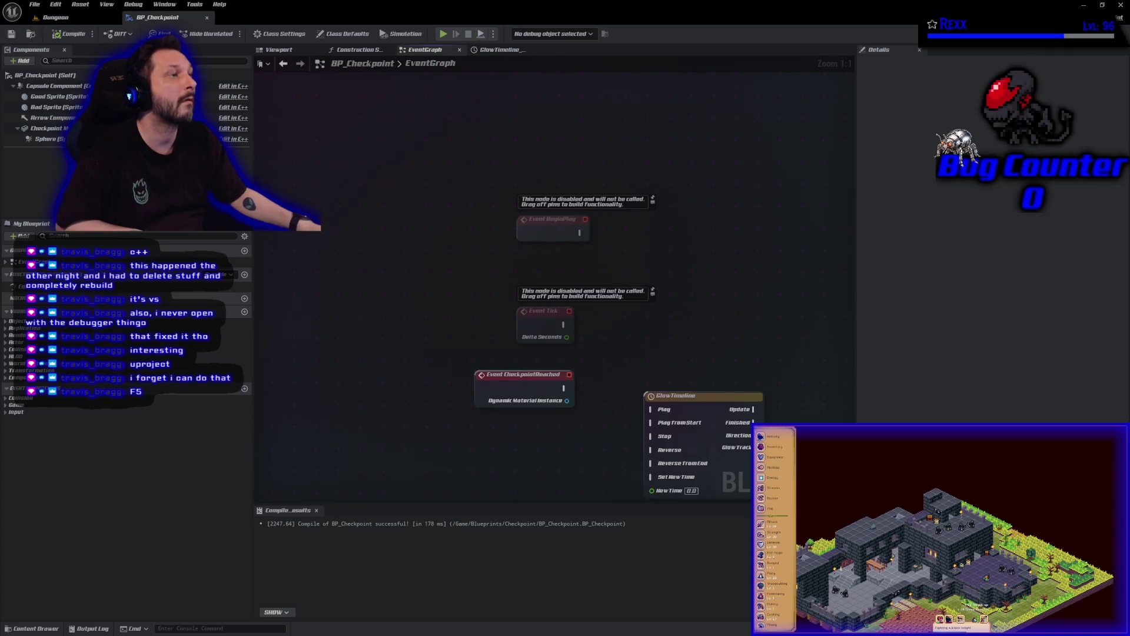
- Wire CheckpointReached to GlowTimeline's Play and route the Dynamic Material Instance through a reroute node
mouse_move(563, 388)
mouse_down()
mouse_move(627, 419)
mouse_move(680, 380)
mouse_up()
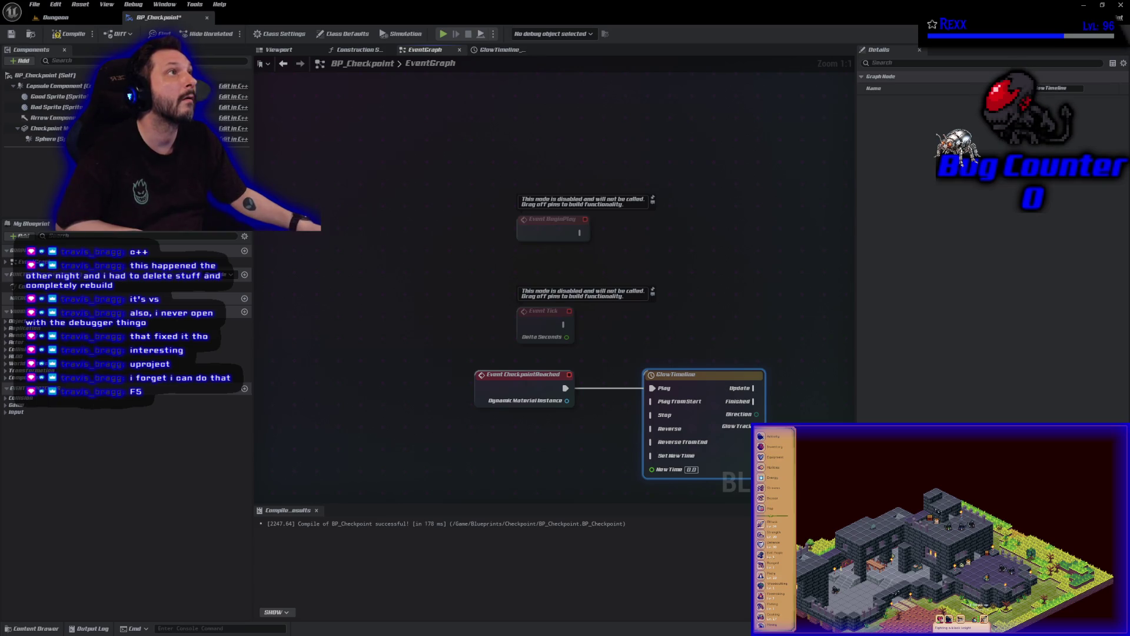
mouse_move(567, 400)
mouse_down()
mouse_move(400, 252)
mouse_move(430, 364)
mouse_move(629, 364)
mouse_up()
text(reroute)
click(495, 379)
text(rer)
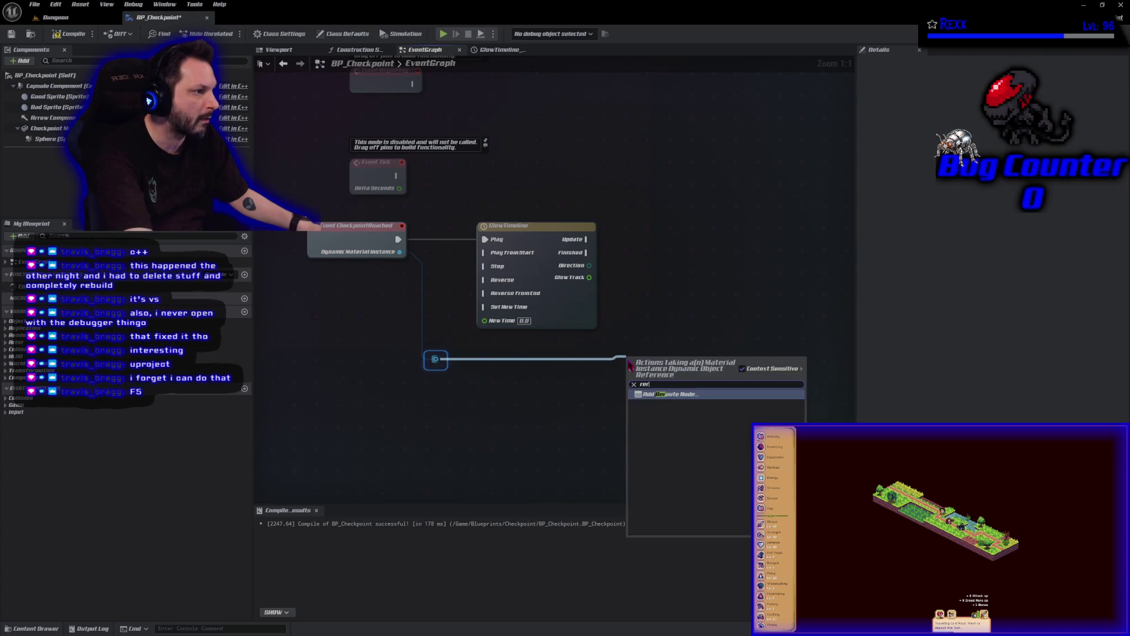
key(Return)
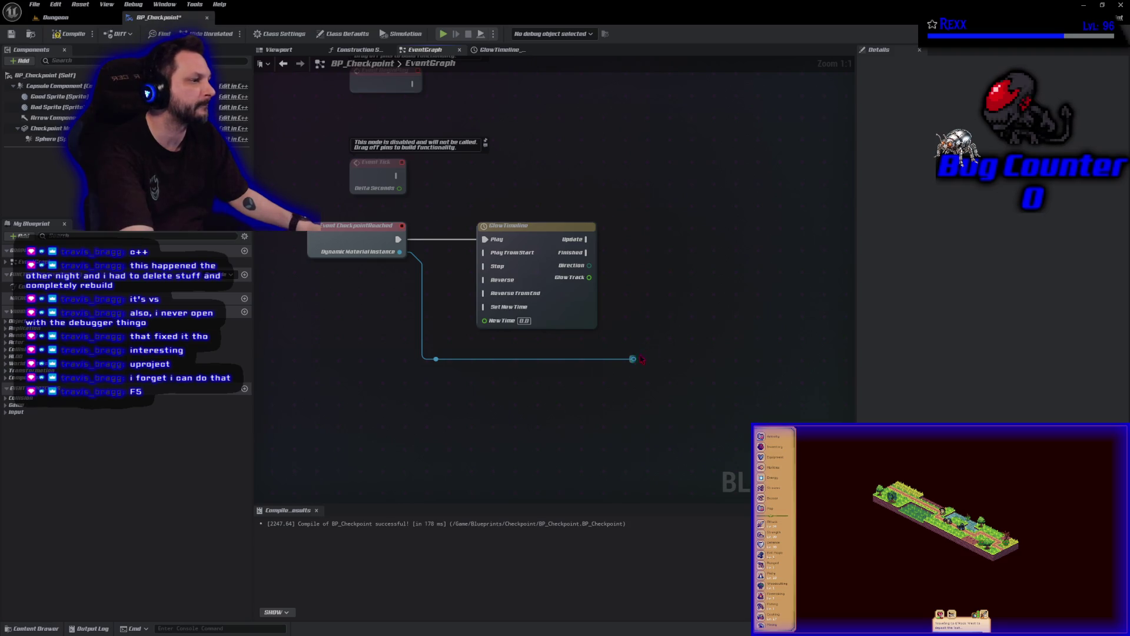
drag(642, 360, 651, 321)
text(set scalar)
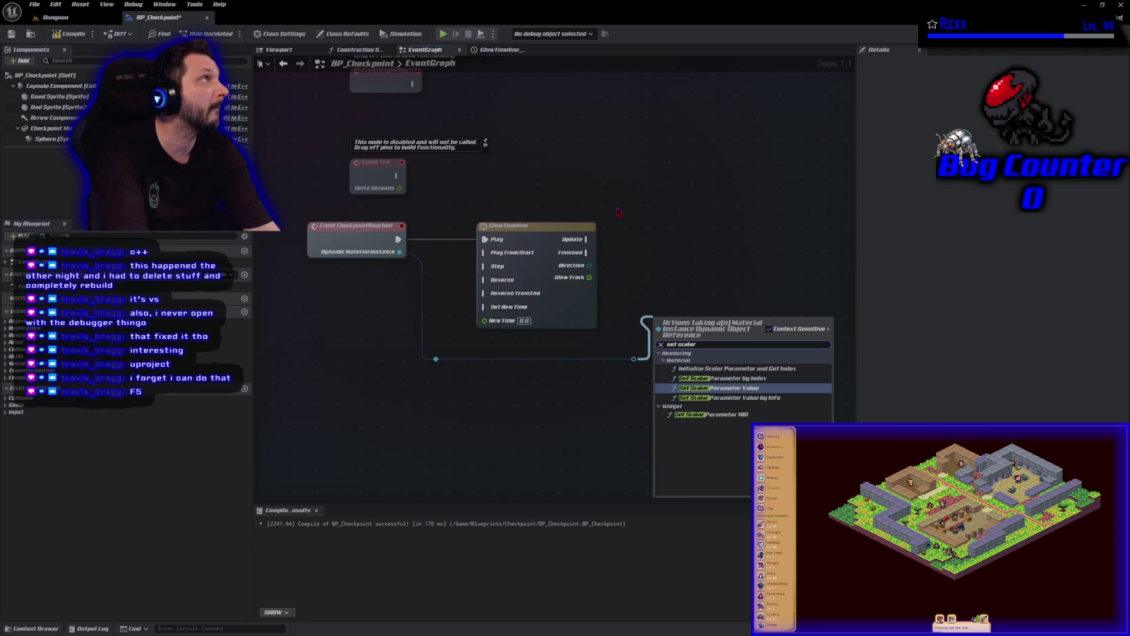
- Add Set Scalar Parameter Value fed by Update and Glow Track with parameter 'Glow', then compile and save
key(Return)
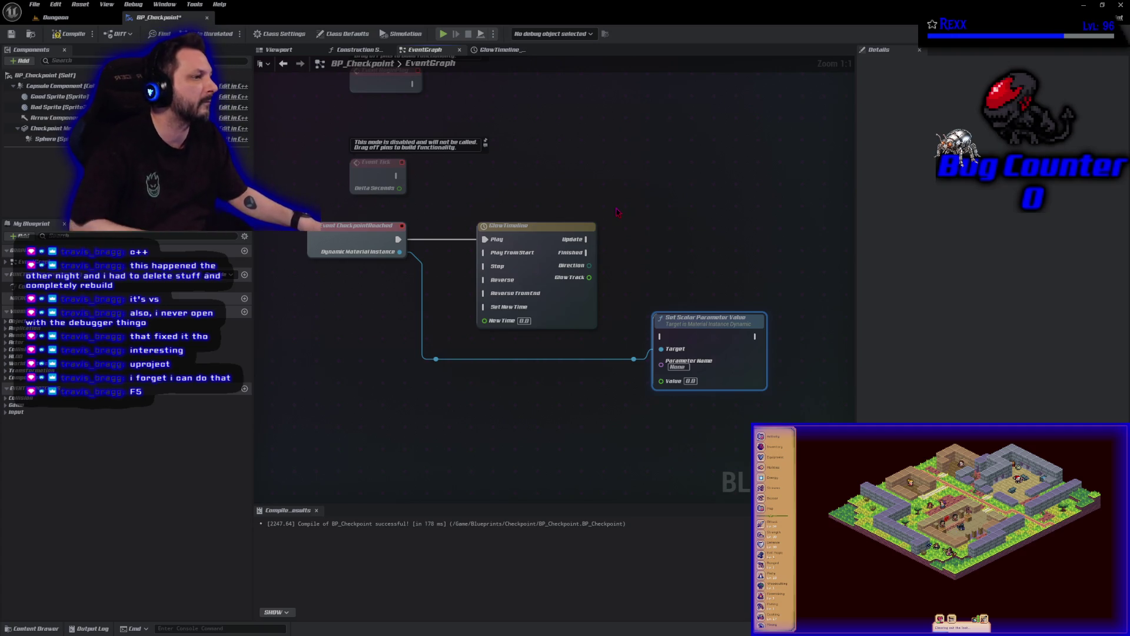
mouse_move(587, 239)
mouse_down()
mouse_move(670, 348)
mouse_move(660, 336)
mouse_move(714, 327)
mouse_move(717, 244)
mouse_up()
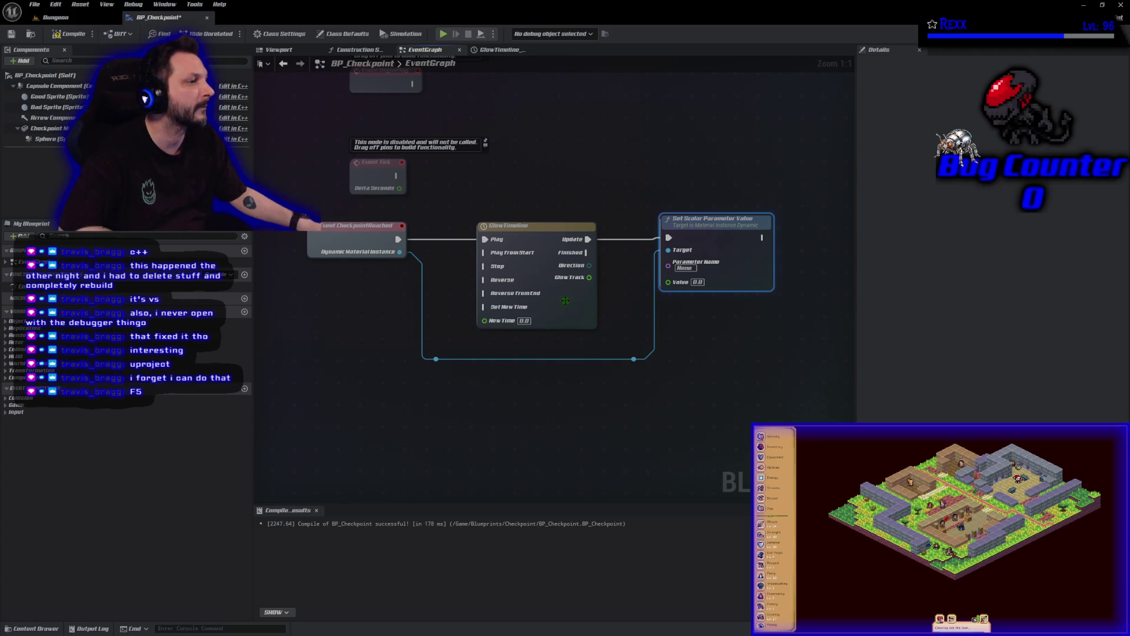
mouse_move(589, 277)
mouse_down()
mouse_move(639, 295)
mouse_move(676, 286)
mouse_up()
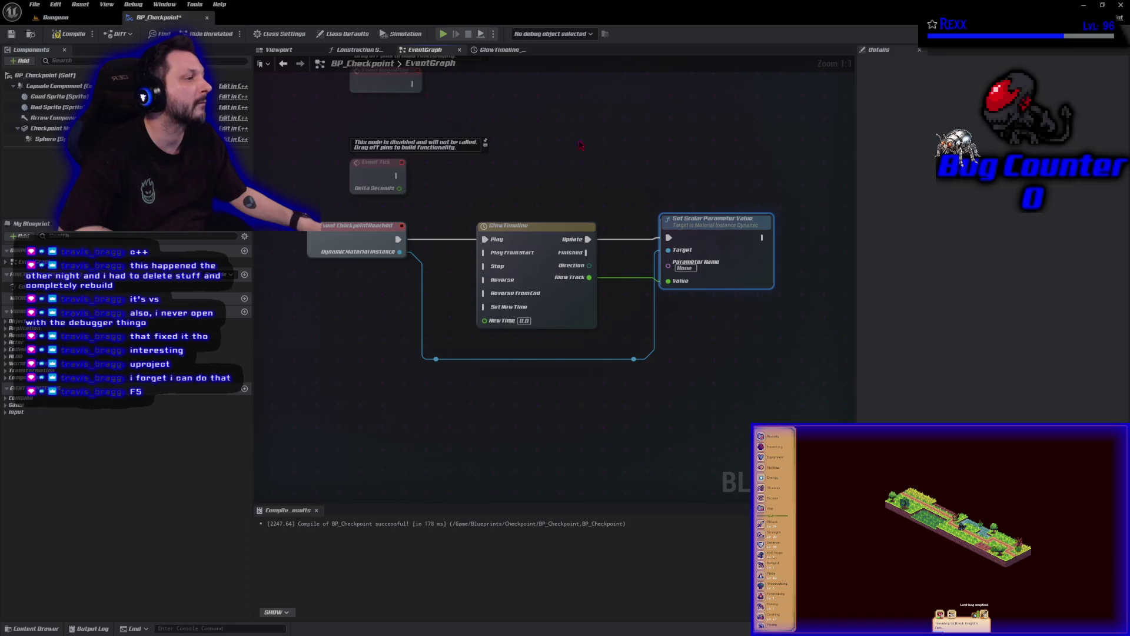
click(685, 268)
text(Glow)
key(Return)
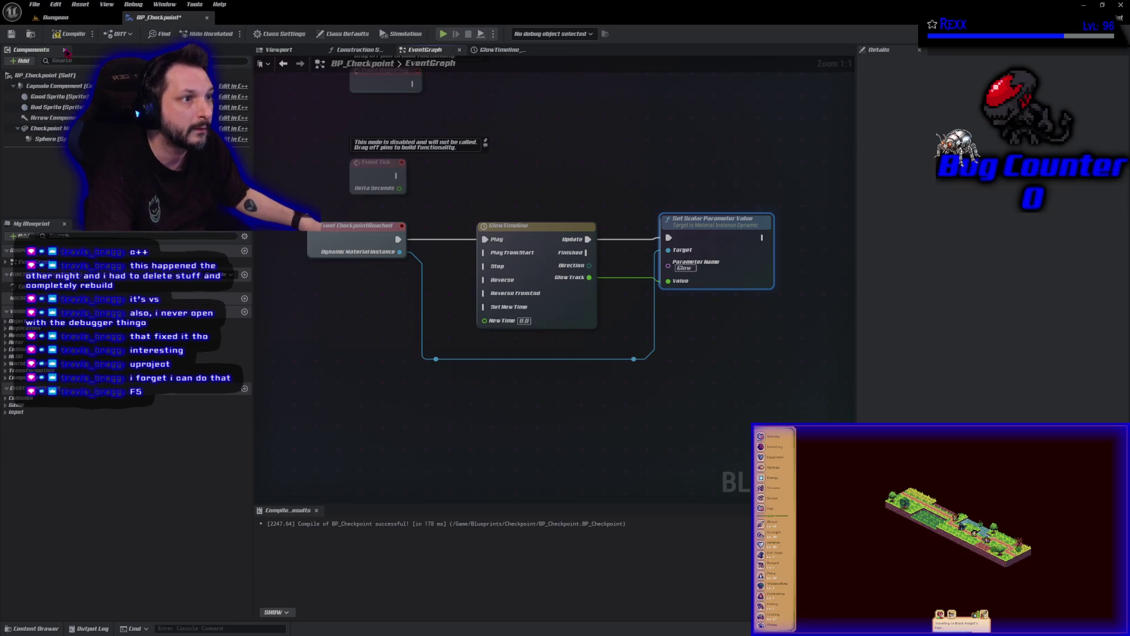
click(11, 33)
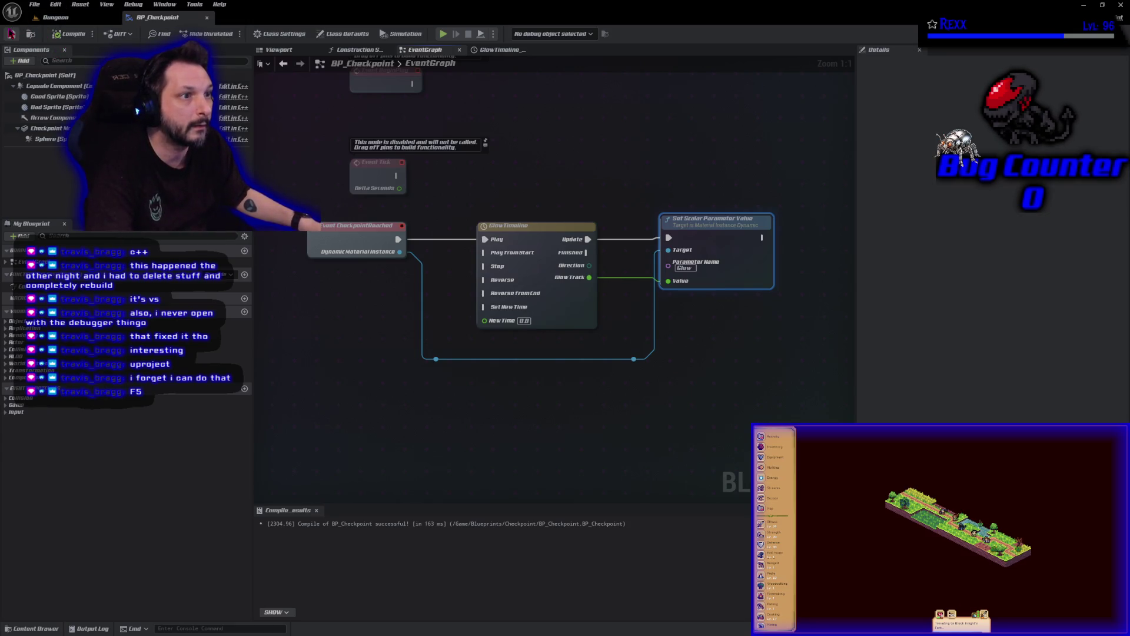
click(800, 390)
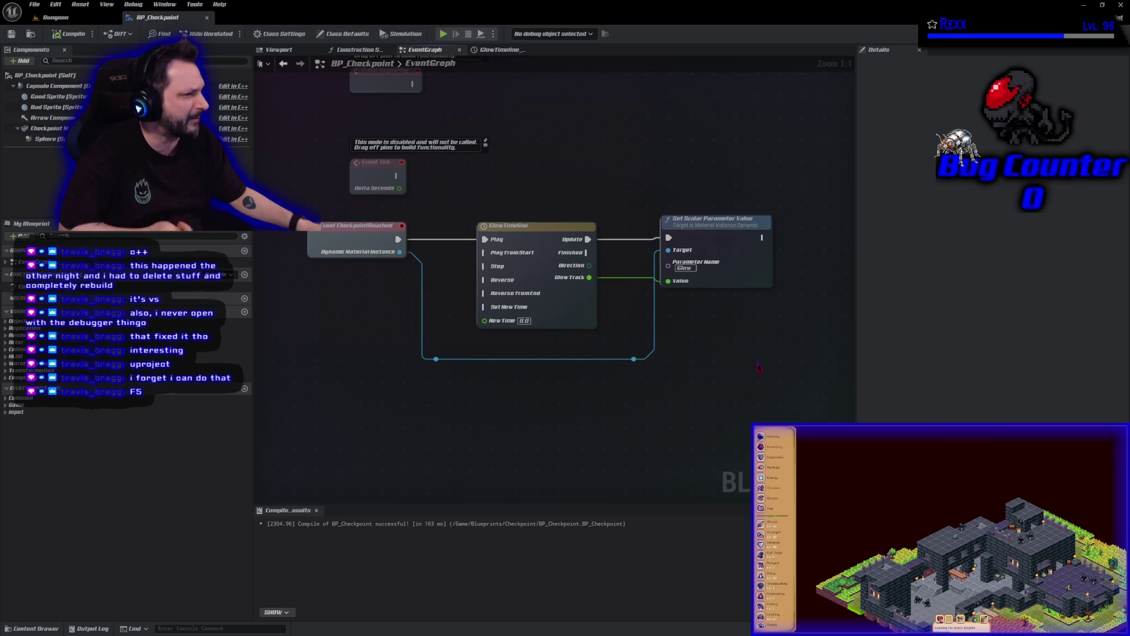